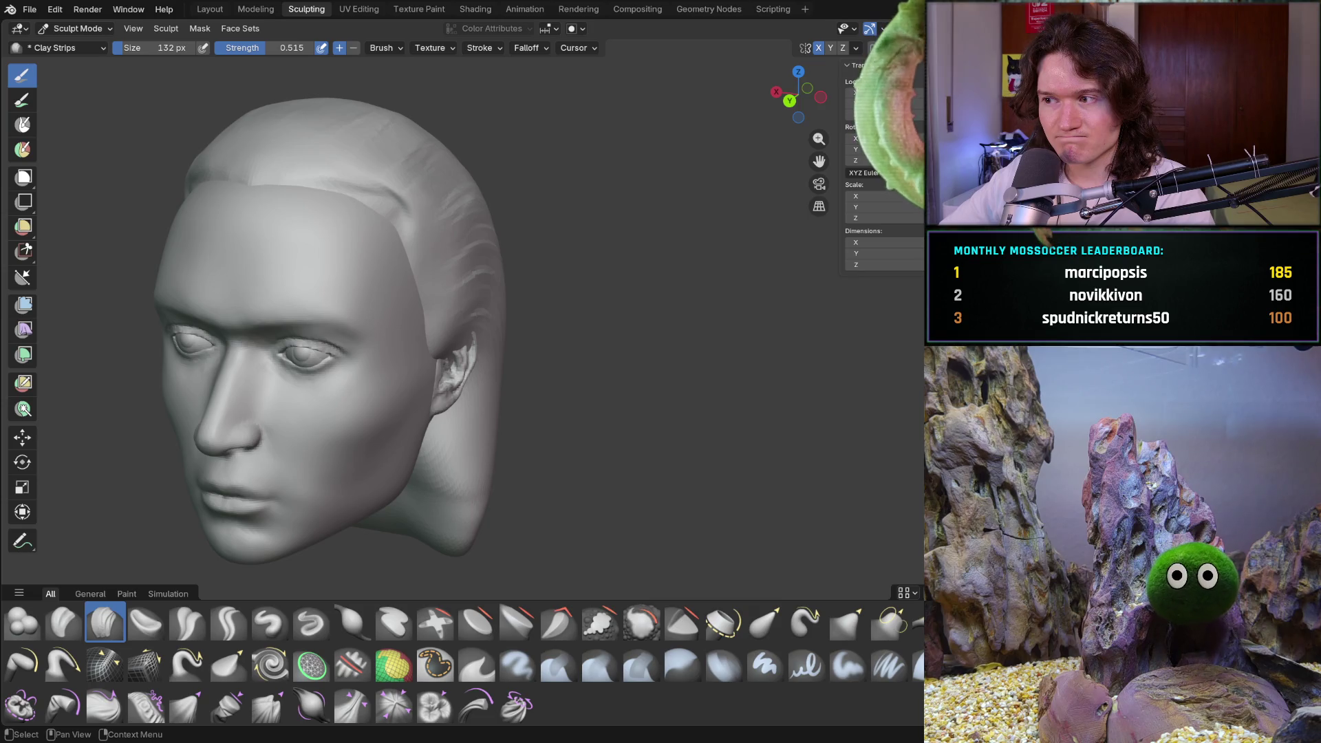
# Switch the haired head to Object Mode and back into Sculpt Mode via the mode list
pyautogui.press('F2')
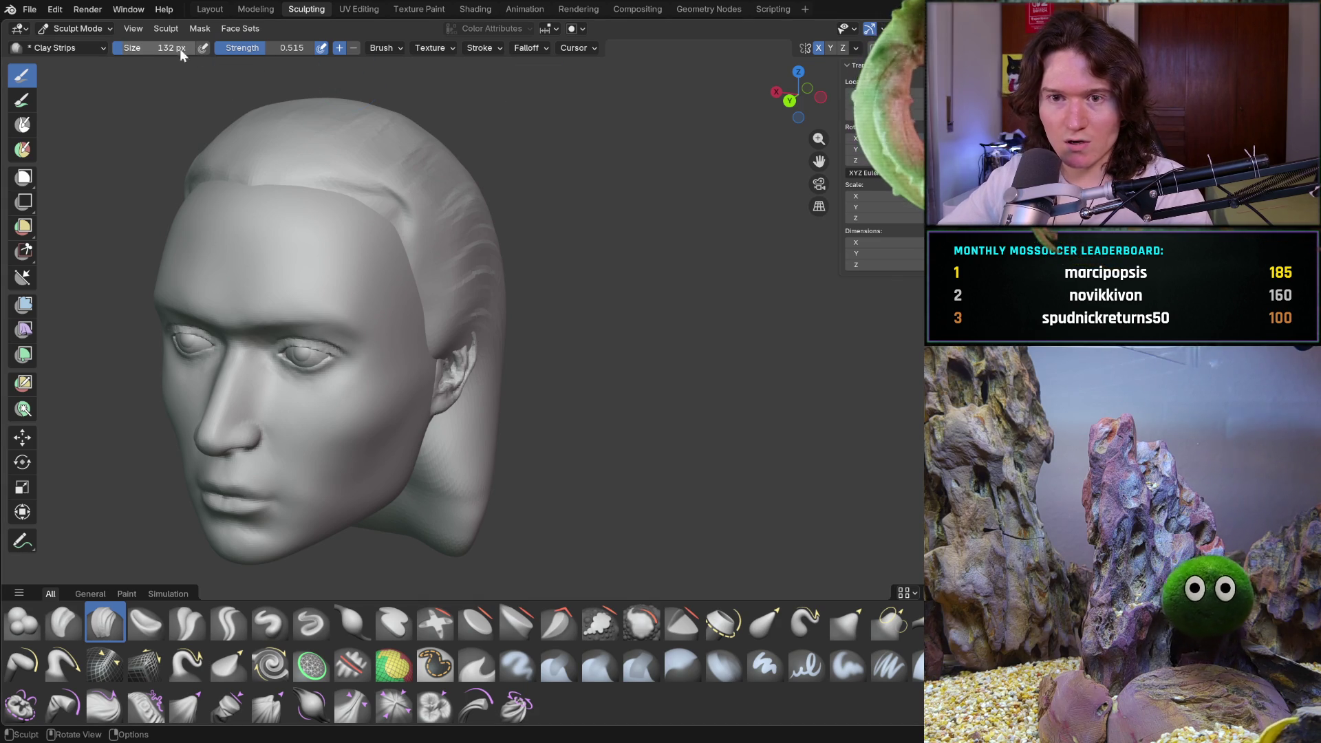
pyautogui.click(99, 33)
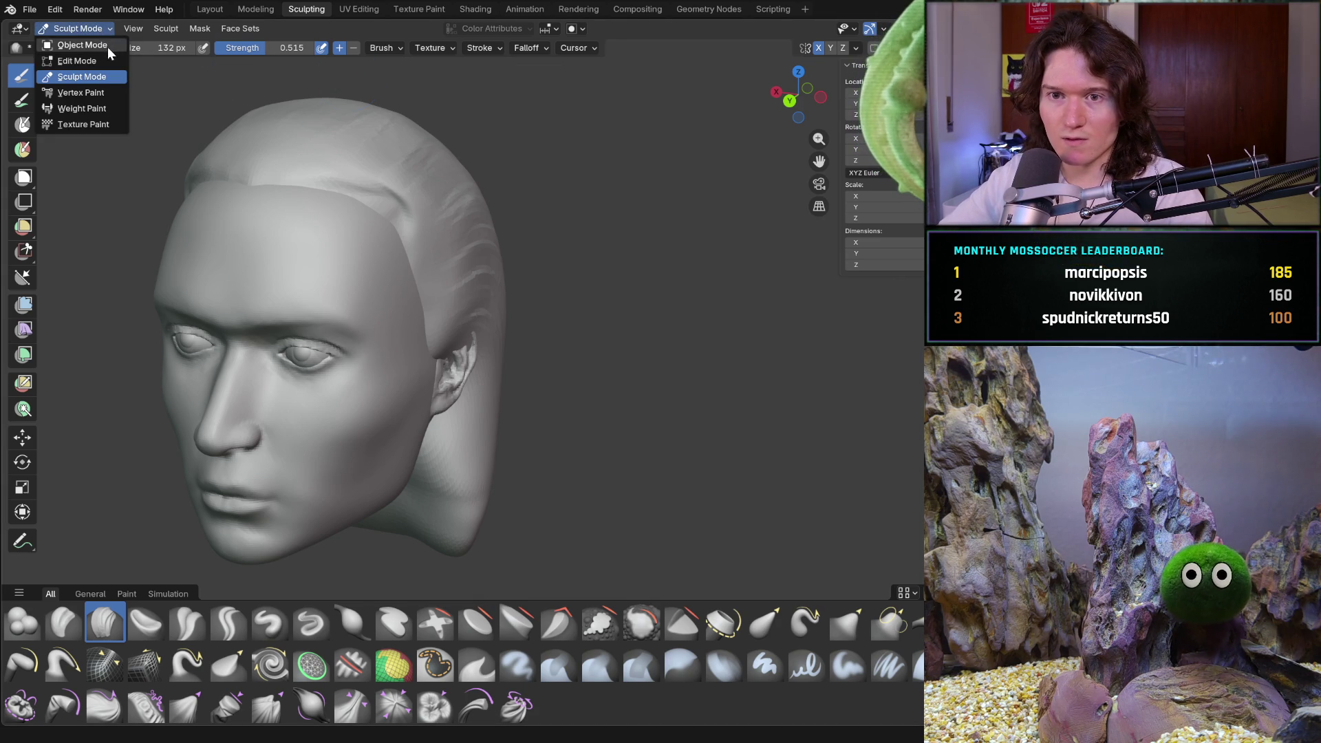
pyautogui.click(82, 44)
pyautogui.hotkey('ctrl', 'Tab')
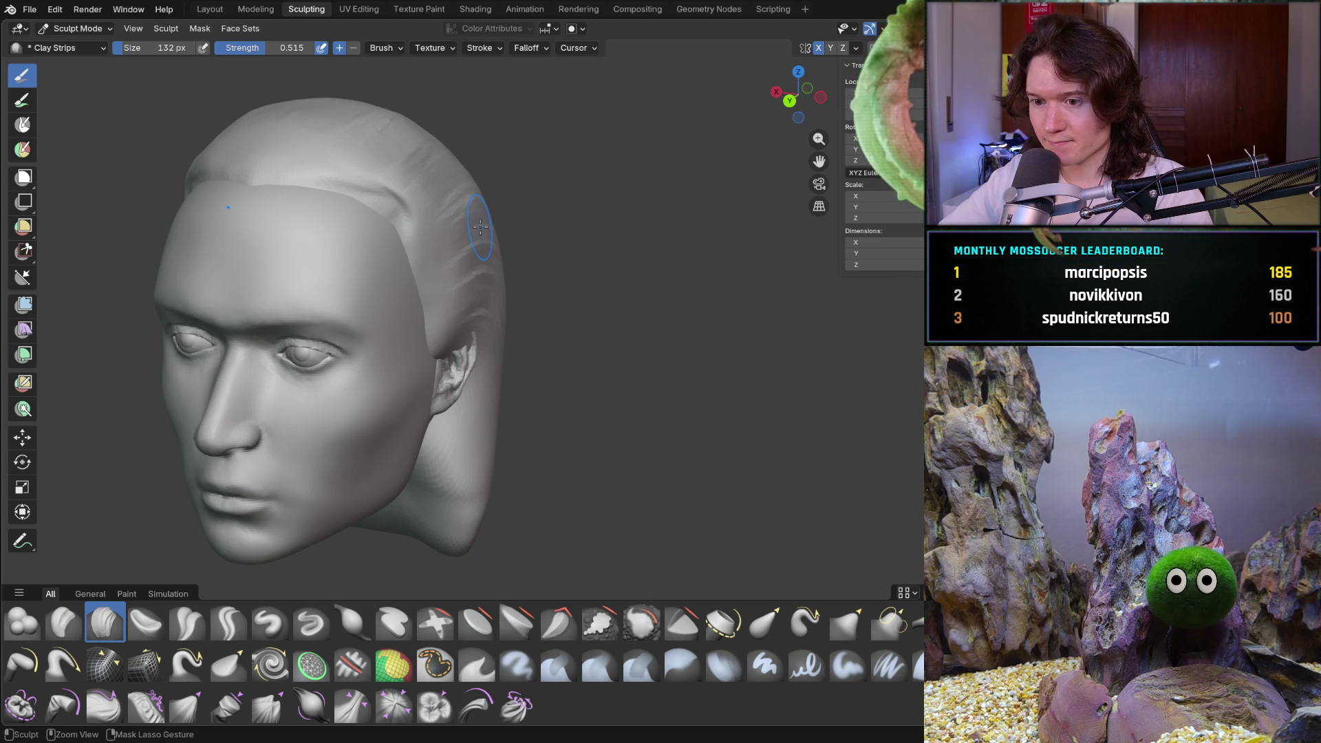
pyautogui.click(84, 28)
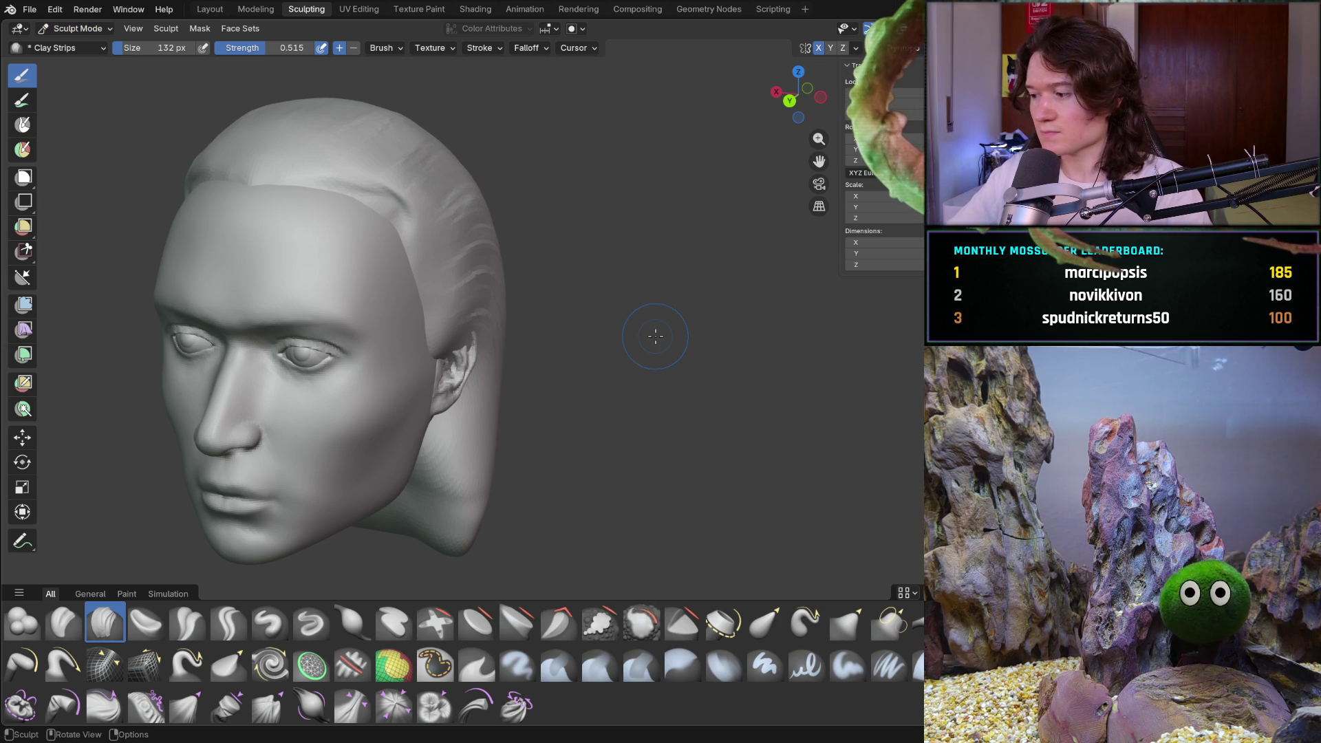
# Orbit to the front of the face and bring up the version with ruler measurements down it
pyautogui.moveTo(656, 336)
pyautogui.mouseDown(button='middle')
pyautogui.moveTo(418, 415)
pyautogui.moveTo(500, 441)
pyautogui.mouseUp(button='middle')
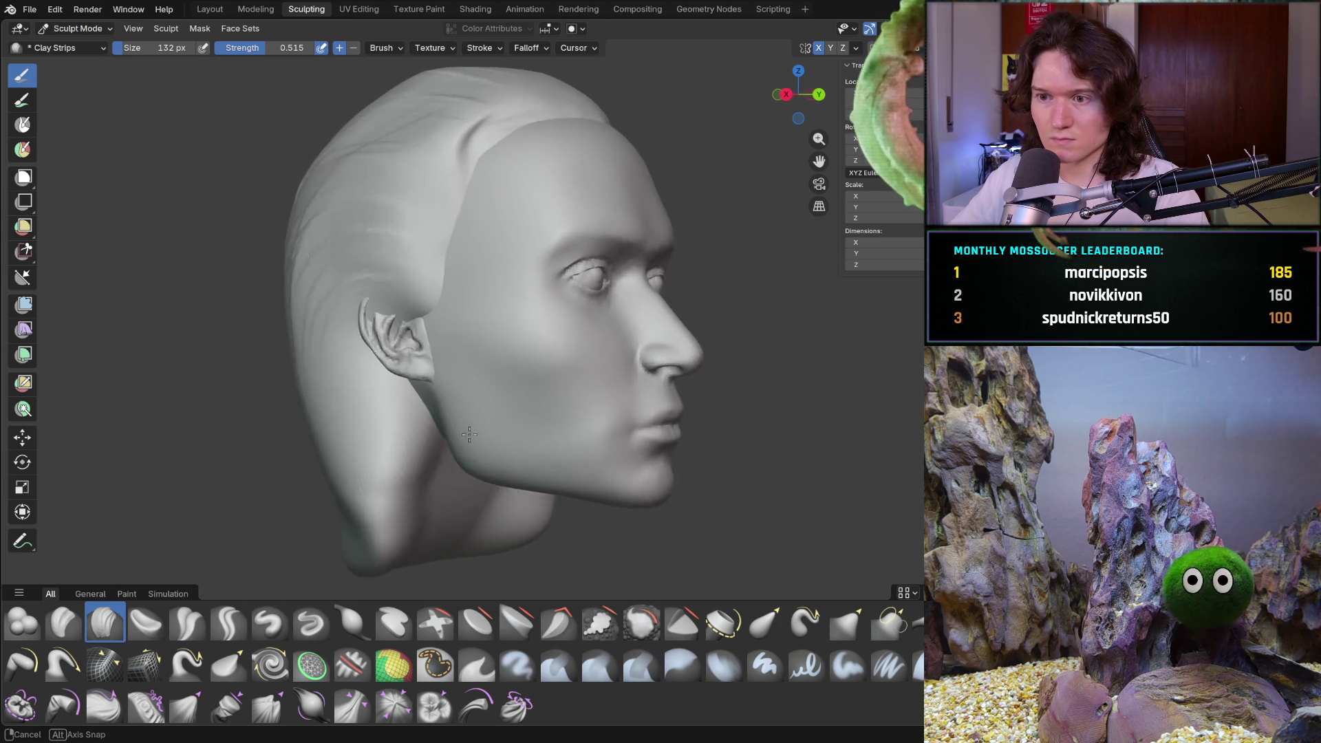
pyautogui.moveTo(472, 355)
pyautogui.mouseDown(button='middle')
pyautogui.moveTo(326, 432)
pyautogui.moveTo(393, 382)
pyautogui.mouseUp(button='middle')
pyautogui.scroll(5, 316, 379)
pyautogui.scroll(-4, 392, 382)
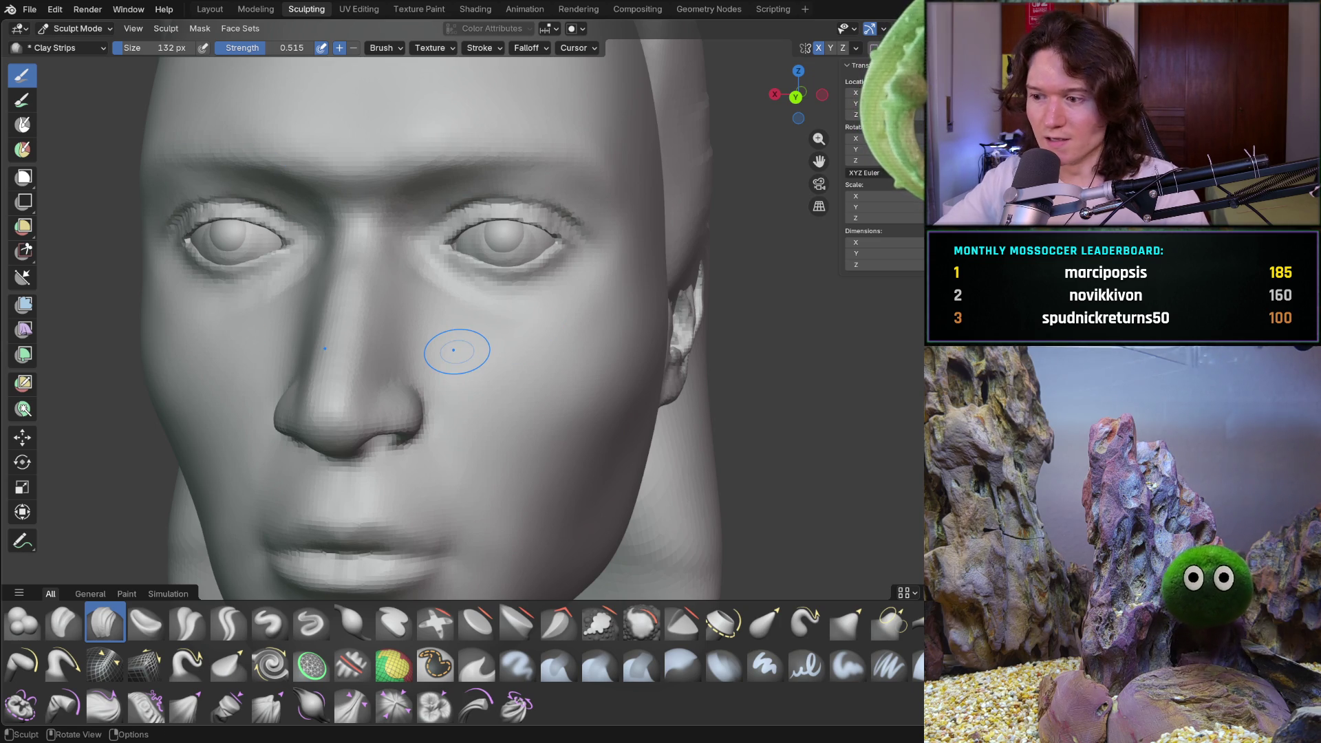
pyautogui.click(30, 9)
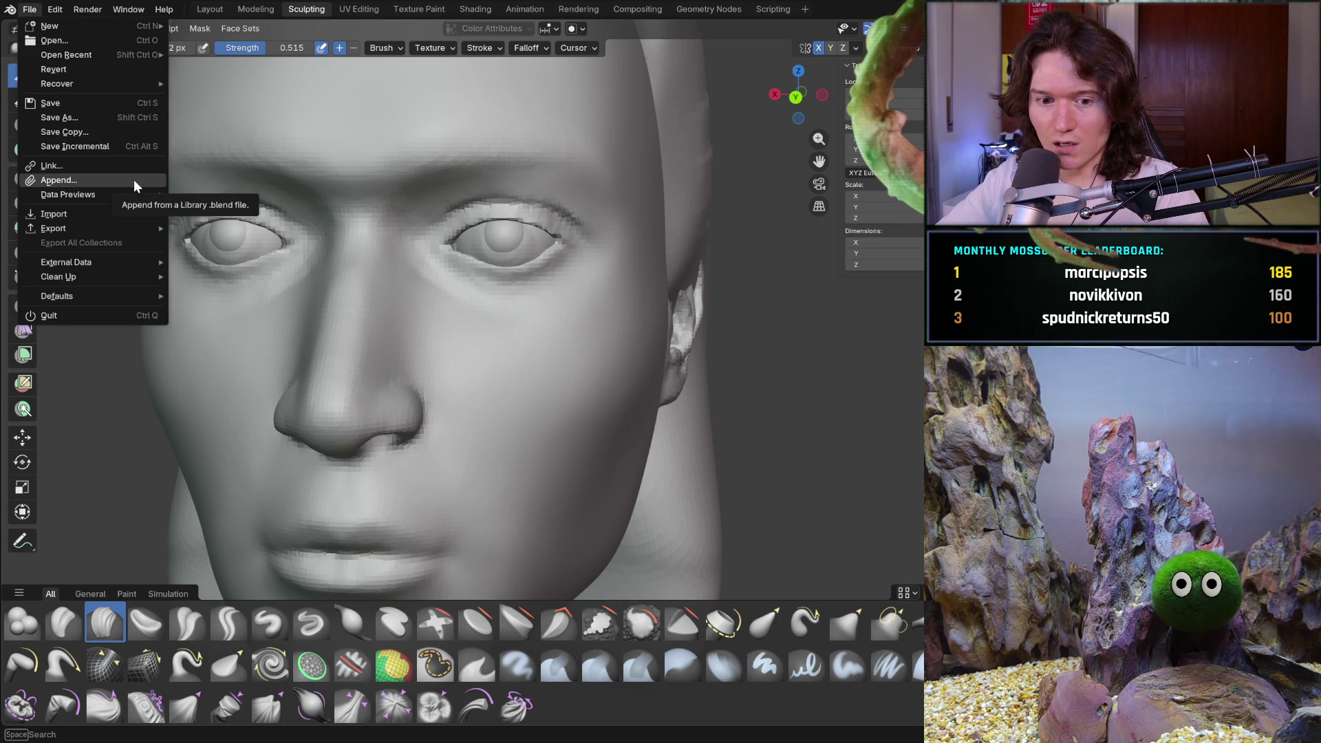
pyautogui.moveTo(58, 84)
pyautogui.press('Escape')
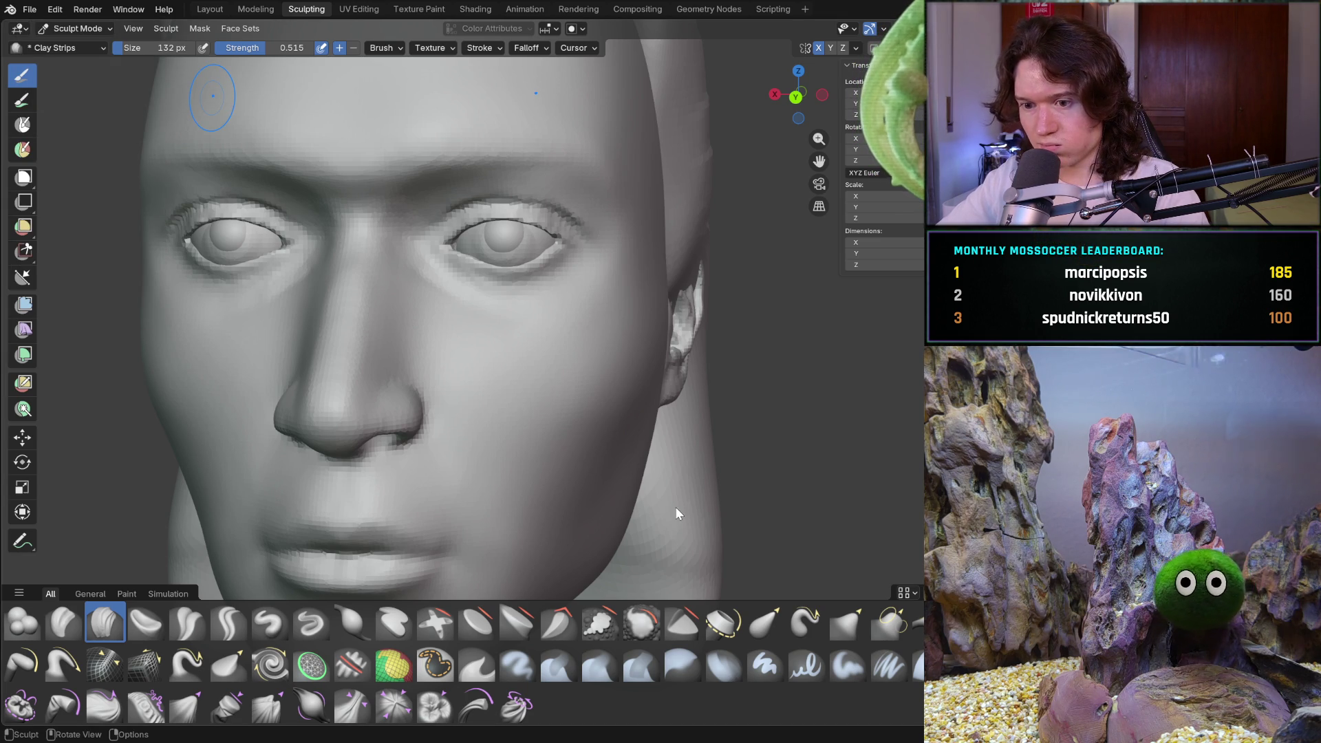
pyautogui.hotkey('ctrl', 'z')
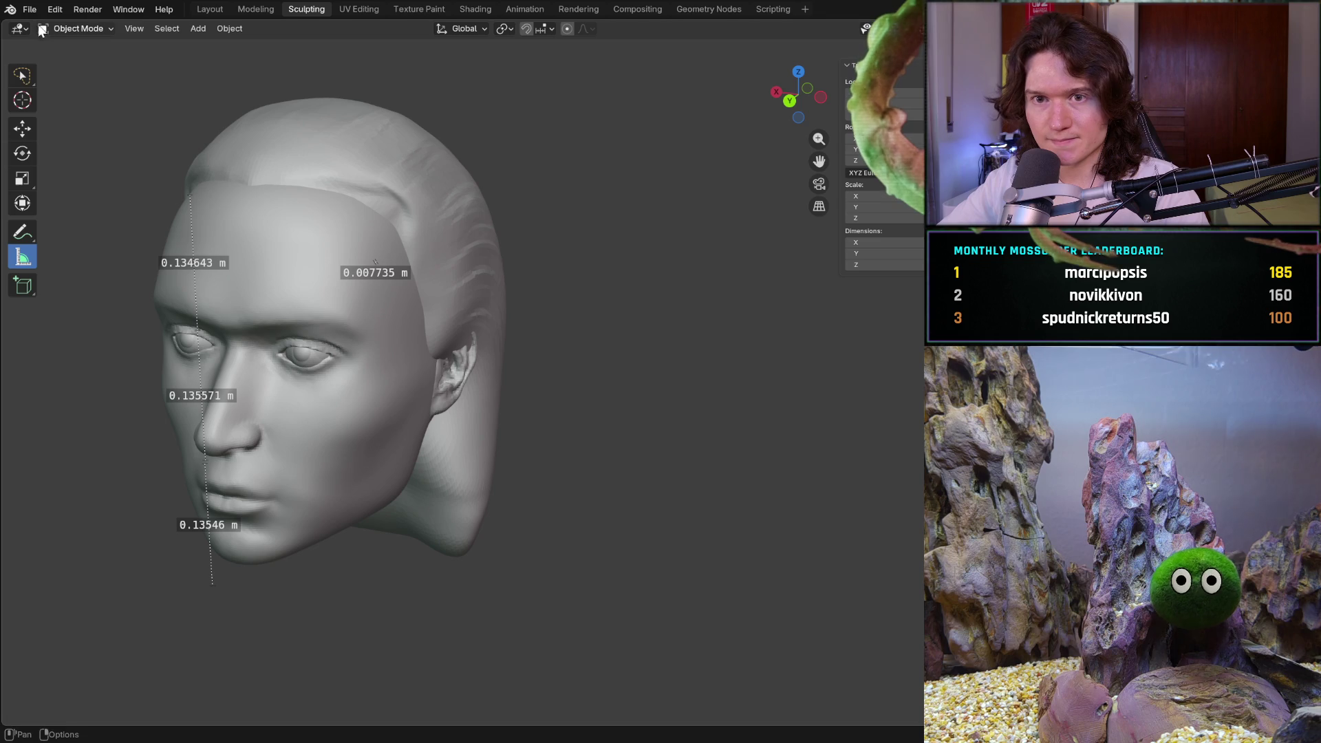
# Recover the last session, loading the bald head with eyes and ears in front view
pyautogui.click(29, 10)
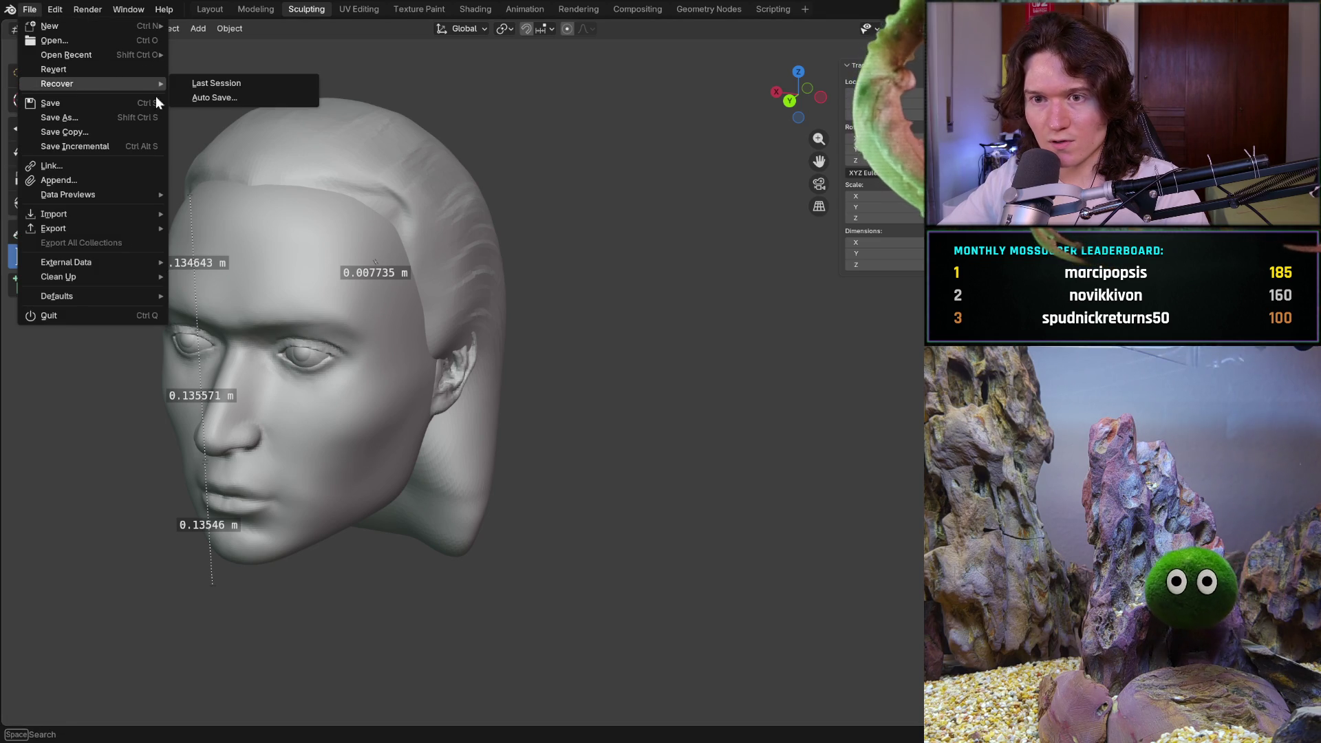
pyautogui.click(228, 82)
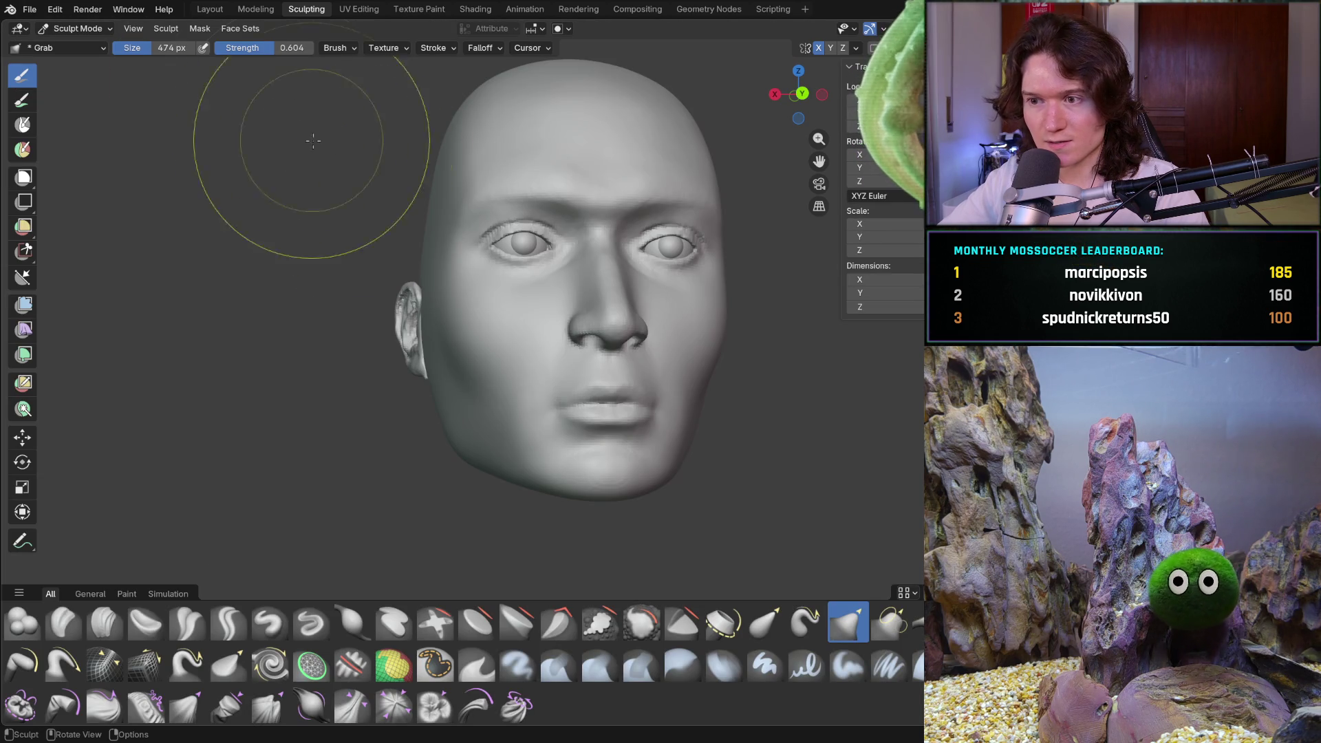
pyautogui.moveTo(409, 218); pyautogui.dragTo(444, 248, button='middle')
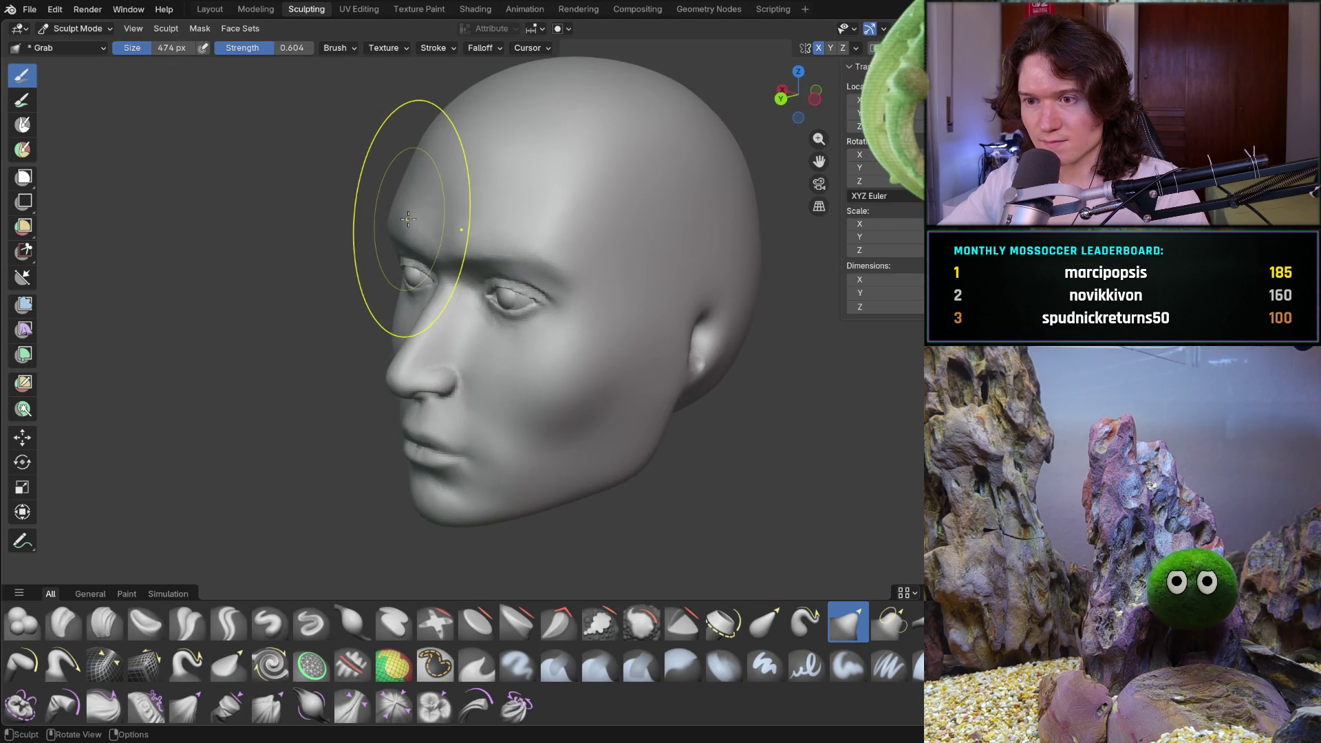
pyautogui.press('KP_1')
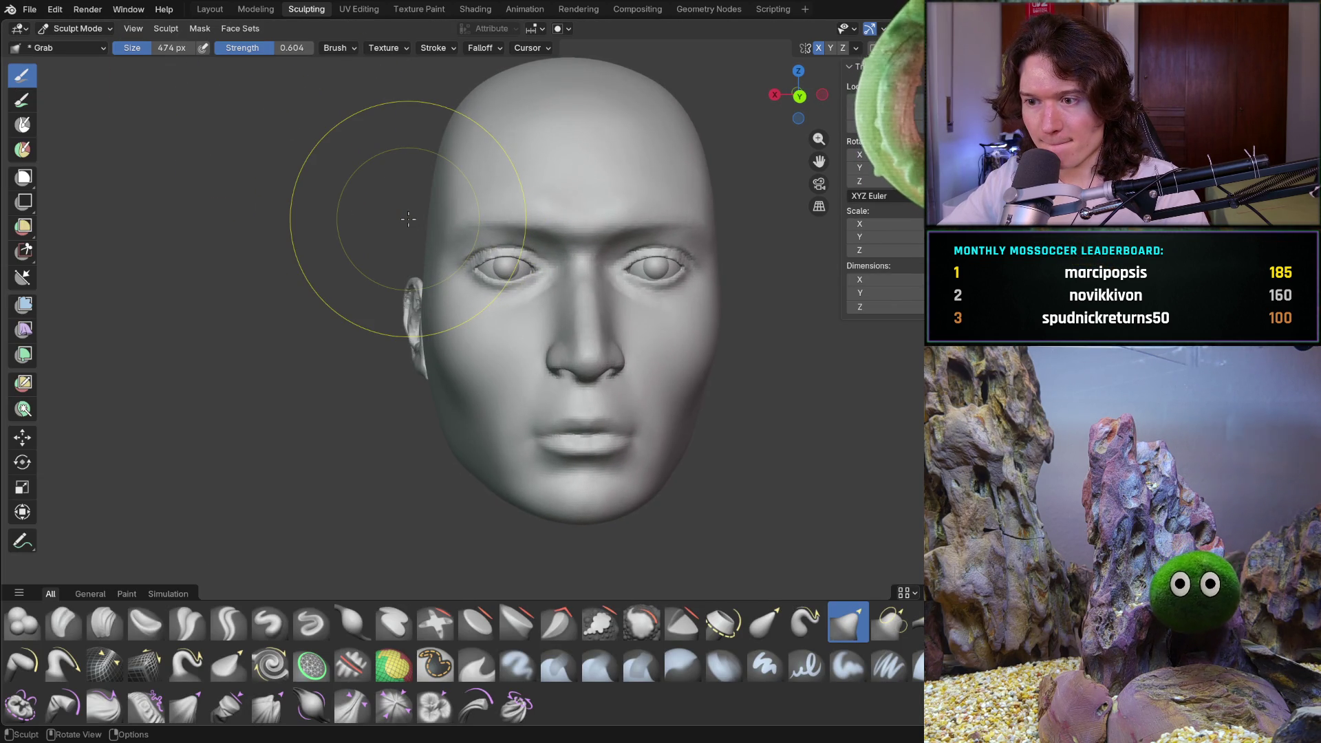
# Undo the head's latest shape change and dismiss the File menu without choosing anything
pyautogui.hotkey('ctrl', 'z')
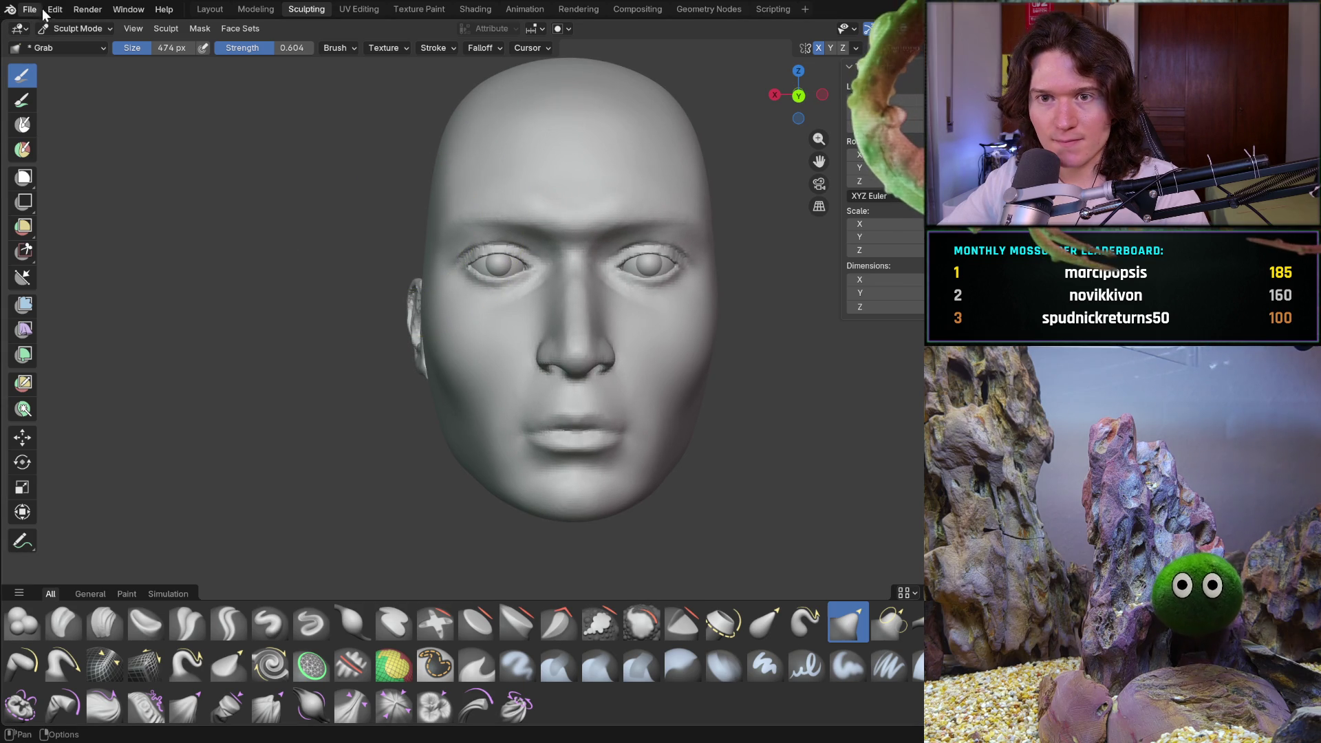
pyautogui.click(34, 12)
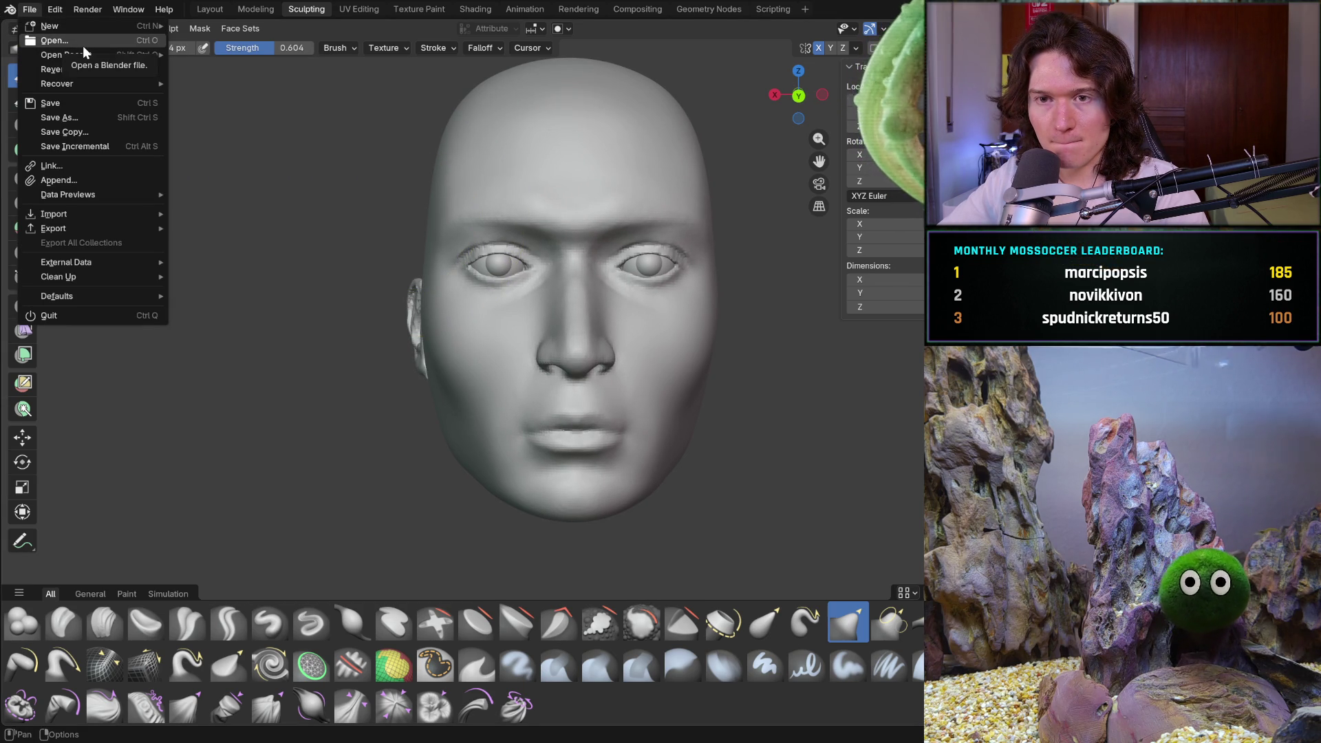
pyautogui.press('Escape')
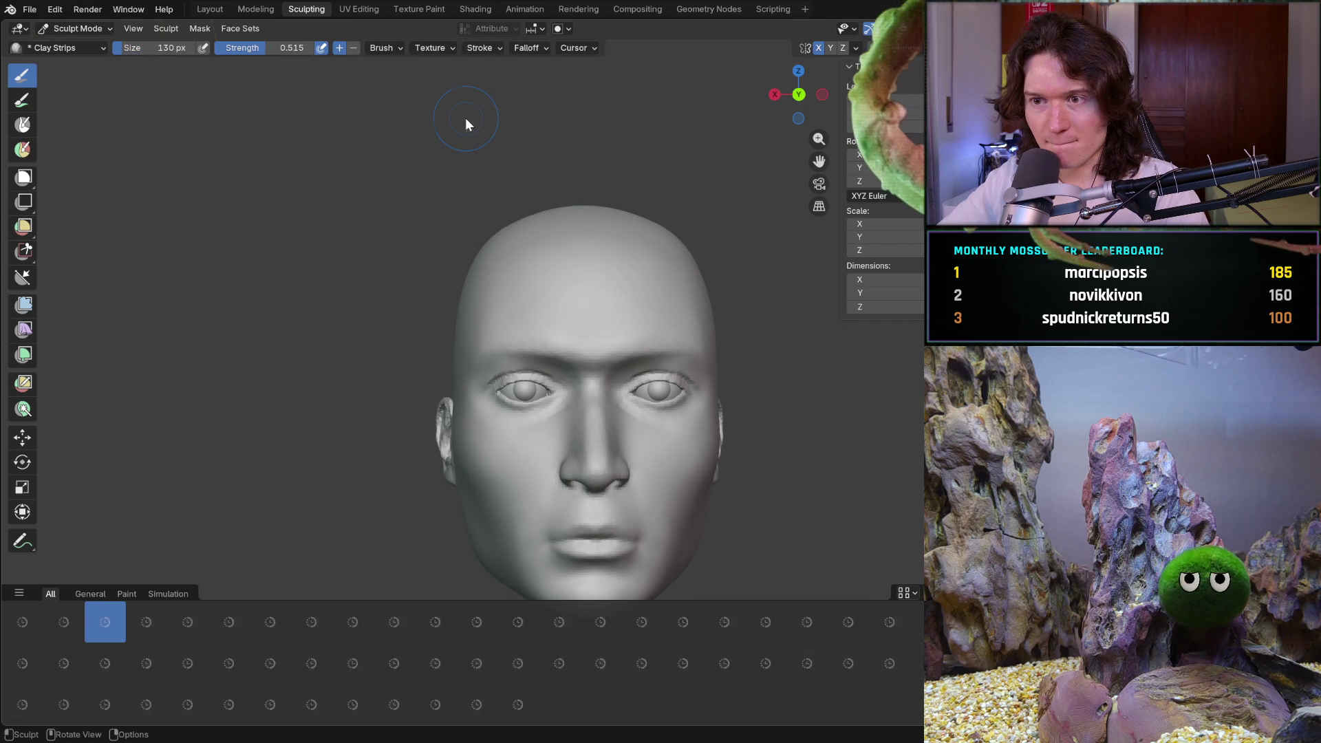
# Recover the auto-saved file, restoring the haired head with its 0.135 m measurements
pyautogui.press('KP_3')
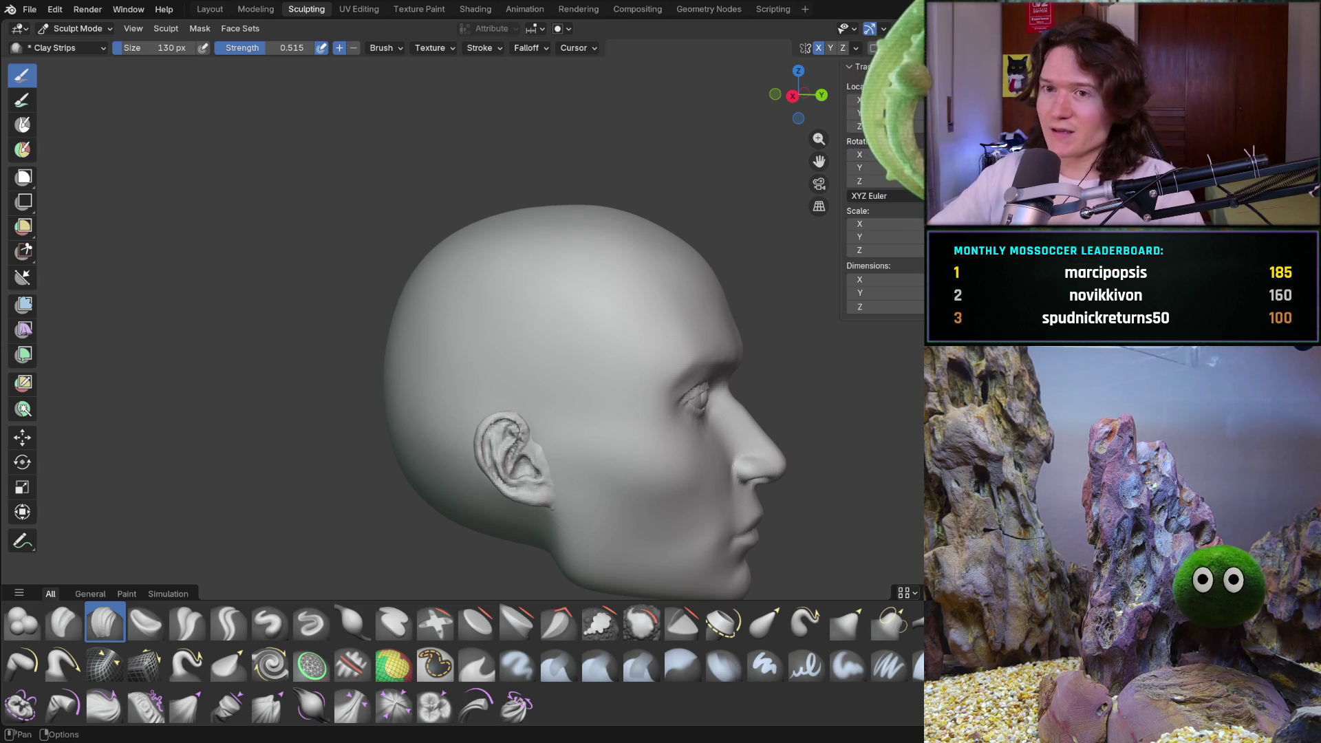
pyautogui.click(30, 10)
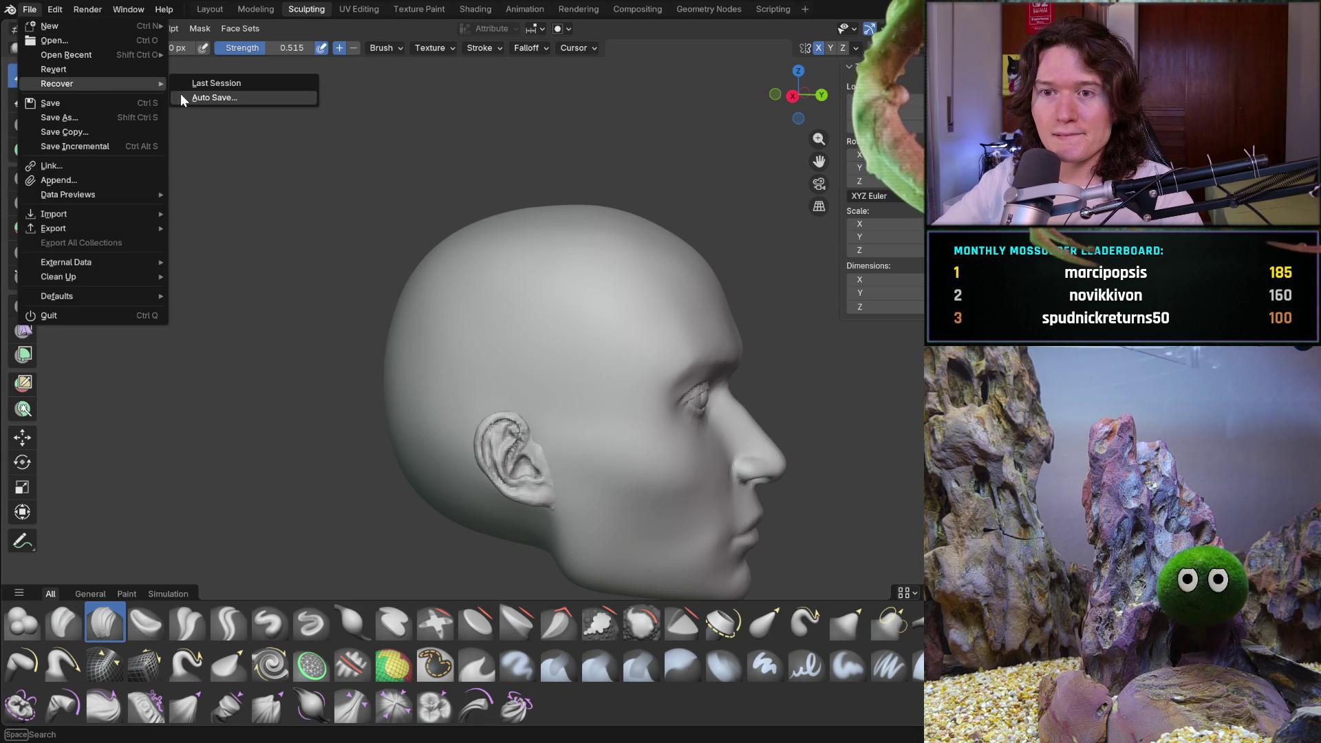
pyautogui.click(181, 95)
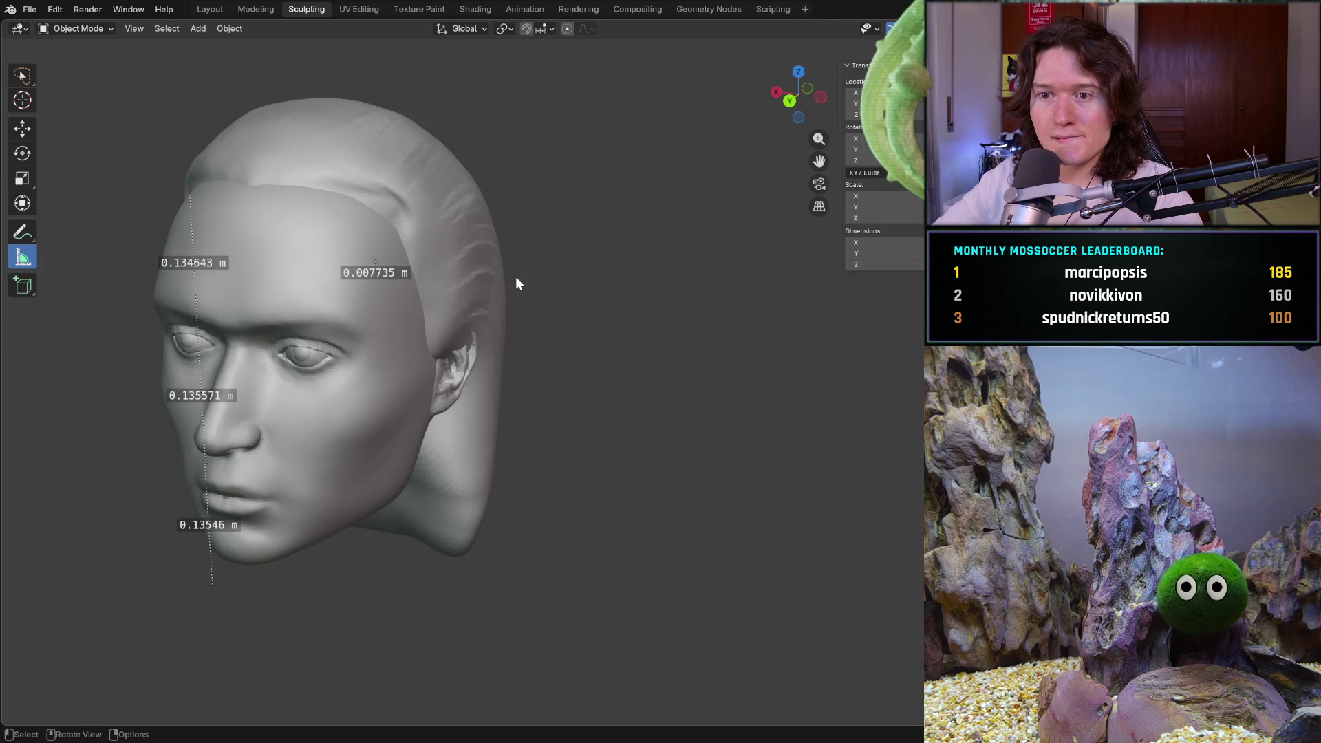
pyautogui.moveTo(515, 277); pyautogui.dragTo(367, 192, button='middle')
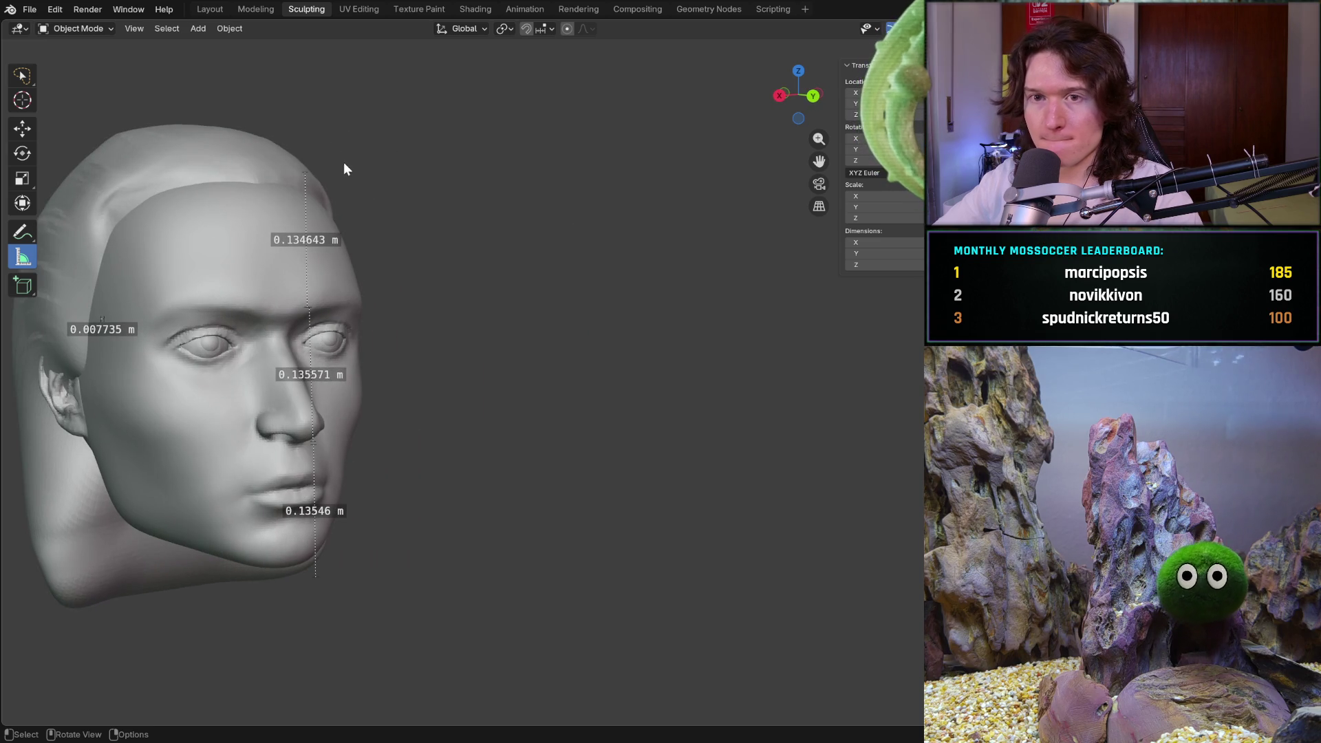
pyautogui.click(29, 9)
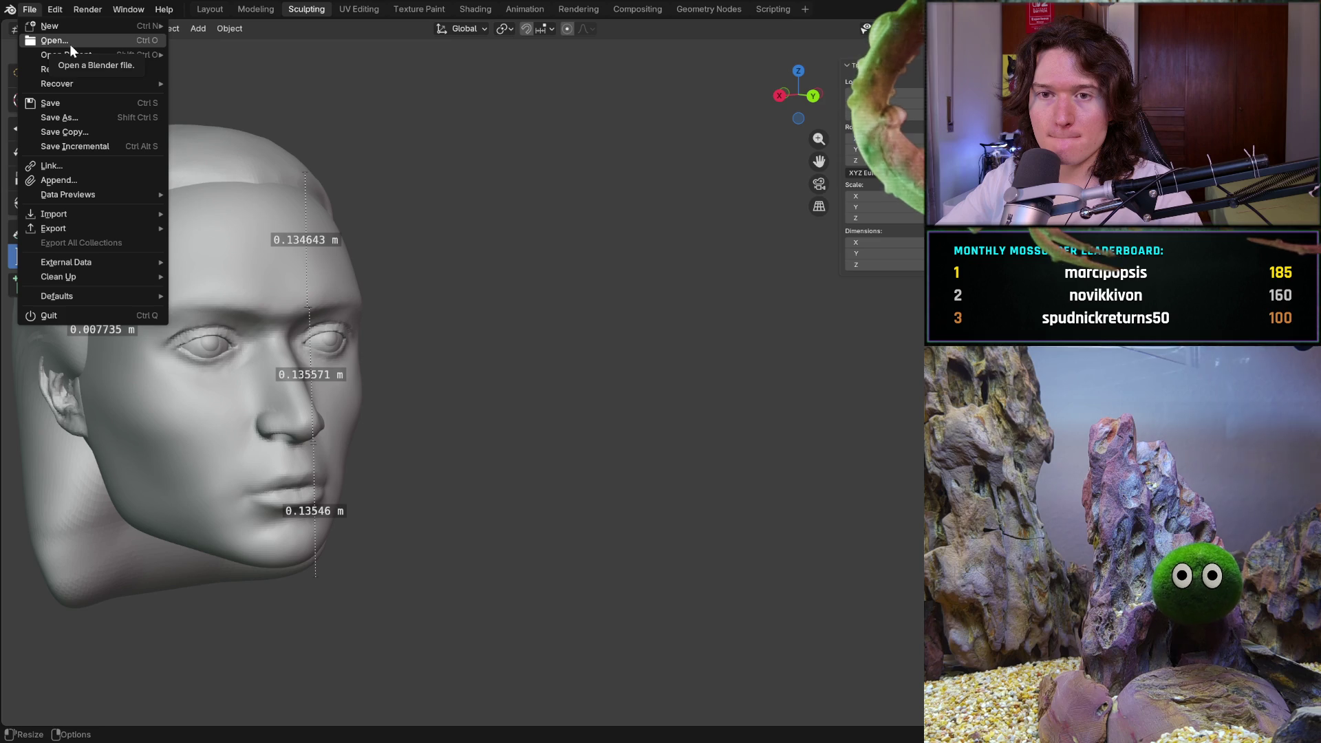
pyautogui.moveTo(91, 55)
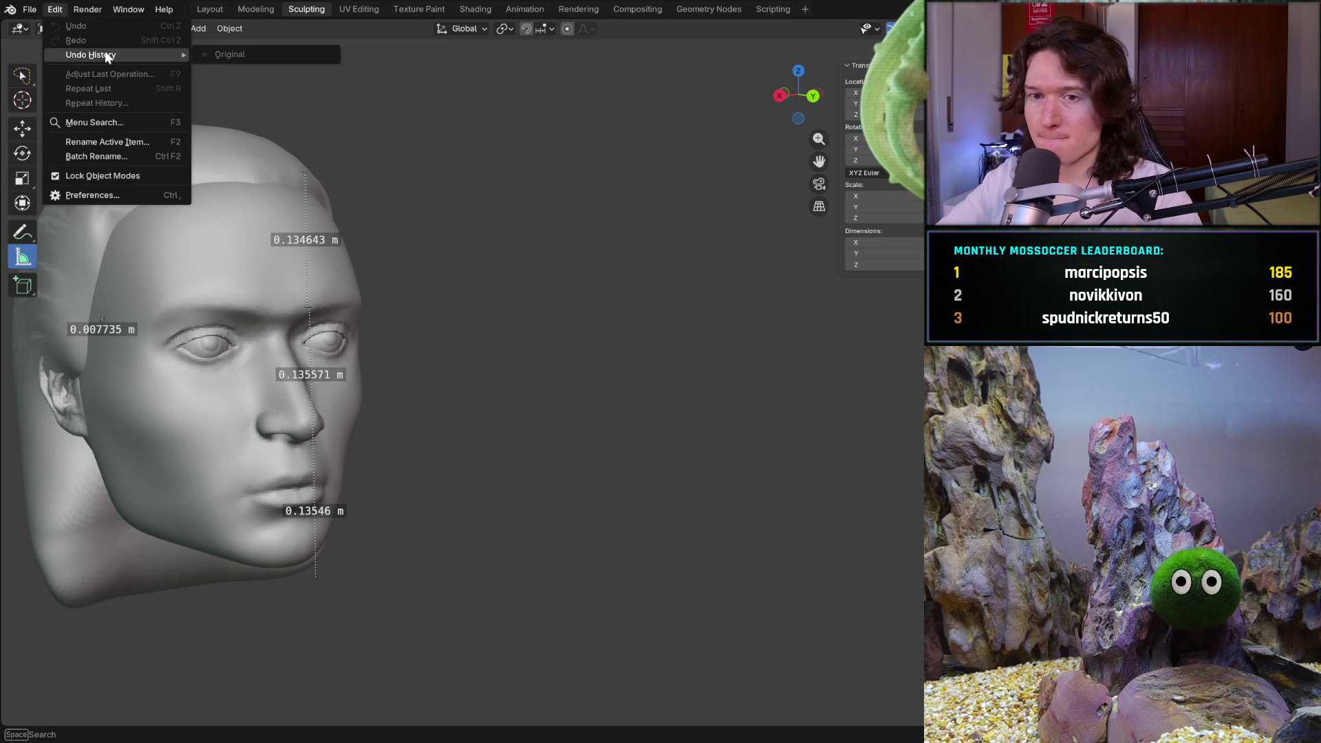
pyautogui.click(464, 299)
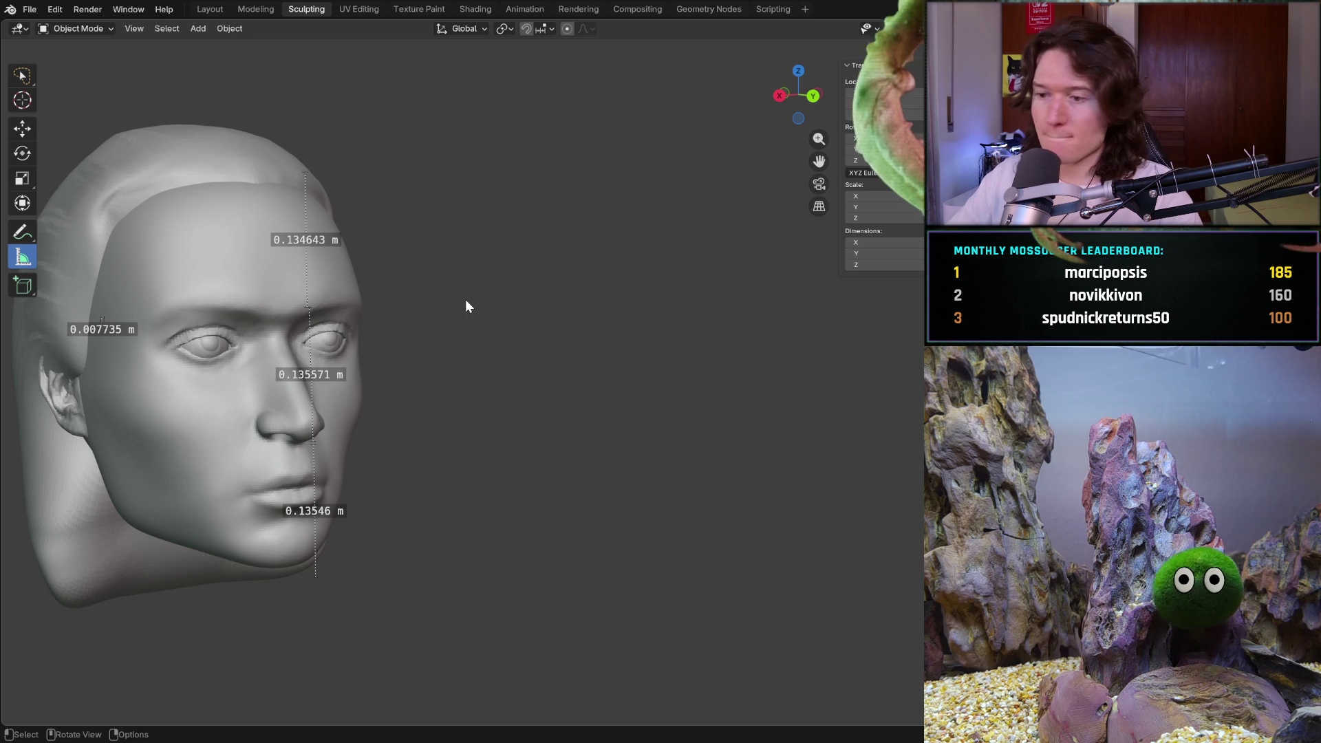
pyautogui.moveTo(310, 361); pyautogui.dragTo(155, 361, button='middle')
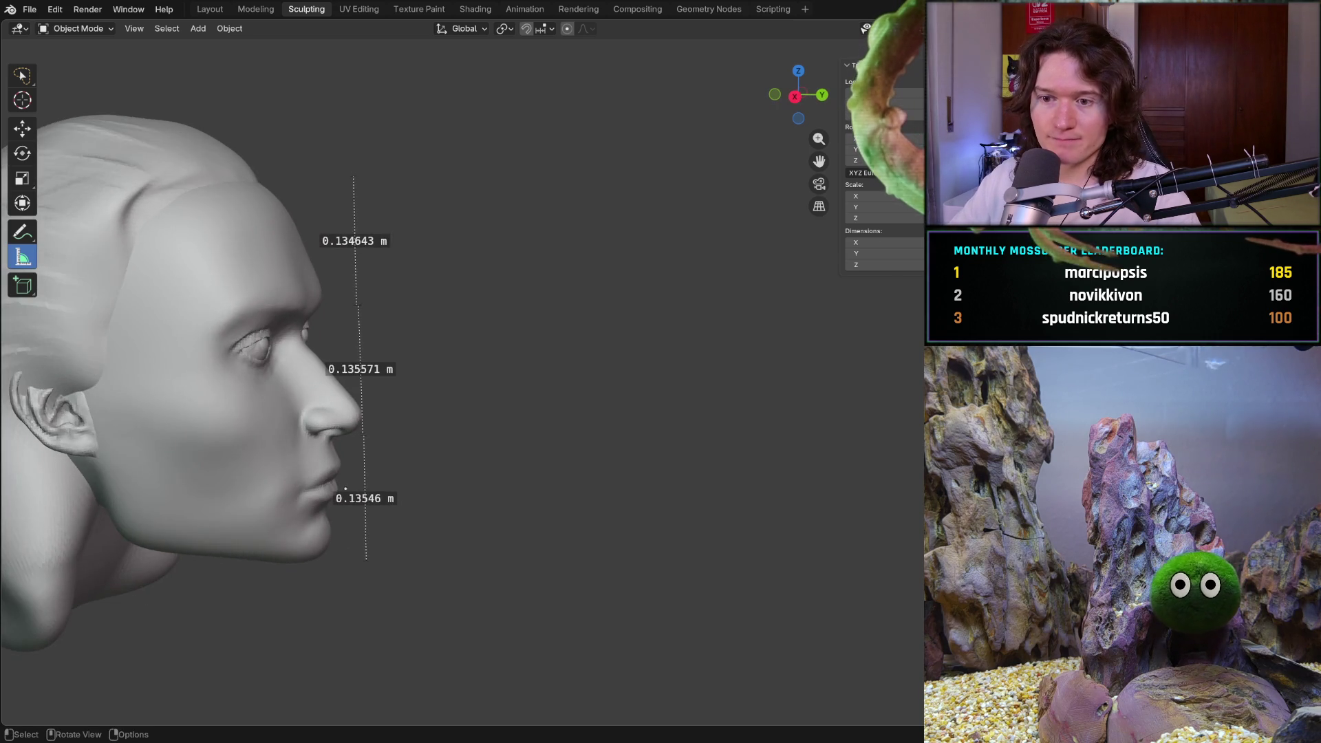
pyautogui.moveTo(310, 412); pyautogui.dragTo(419, 473, button='middle')
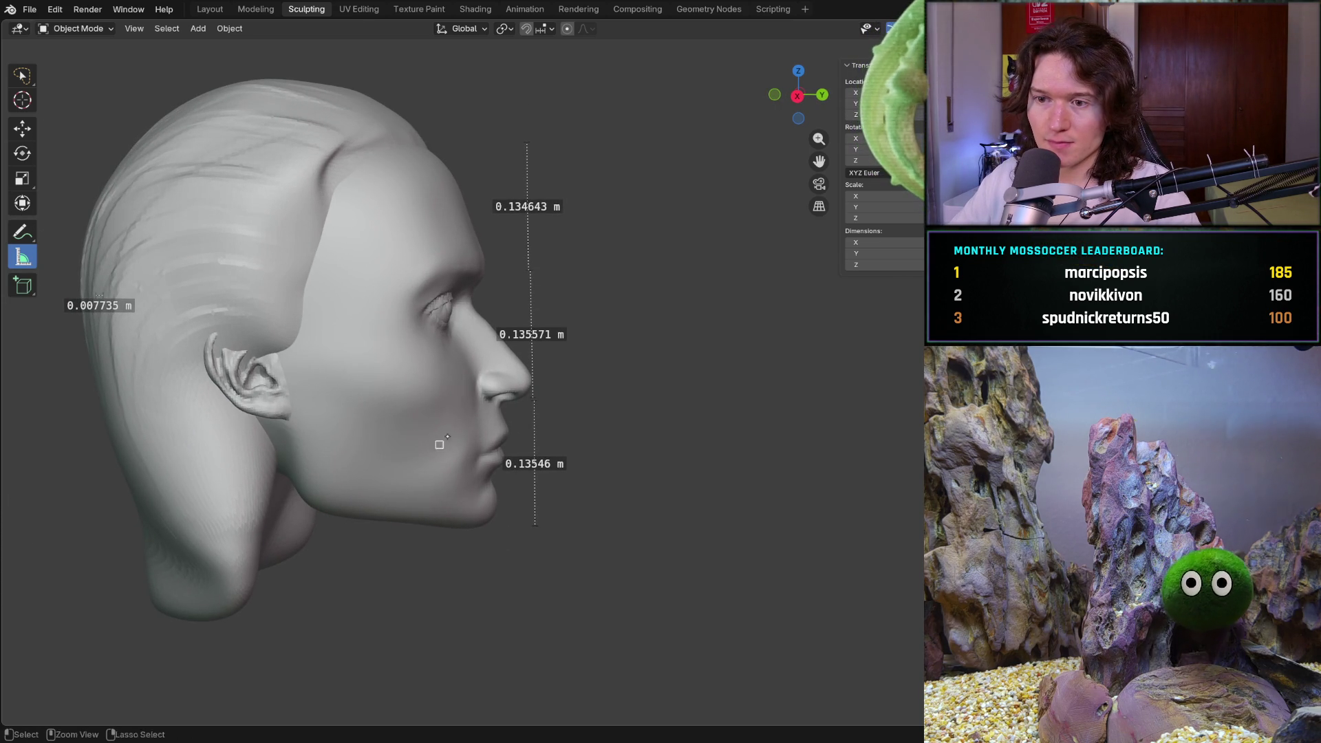
pyautogui.scroll(5, 444, 442)
pyautogui.moveTo(443, 442)
pyautogui.mouseDown(button='middle')
pyautogui.moveTo(375, 406)
pyautogui.moveTo(357, 483)
pyautogui.moveTo(414, 413)
pyautogui.mouseUp(button='middle')
pyautogui.scroll(8, 677, 365)
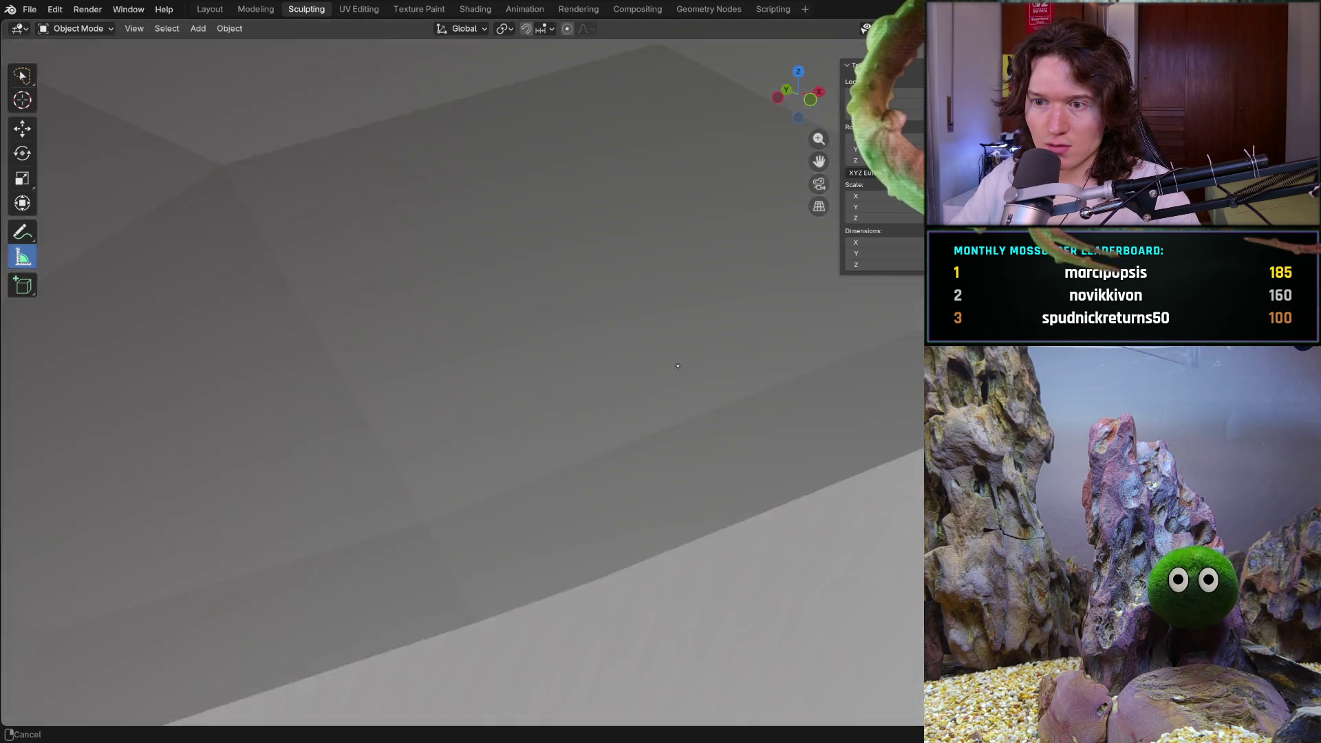
pyautogui.moveTo(677, 366); pyautogui.dragTo(551, 387, button='middle')
pyautogui.scroll(-5, 660, 366)
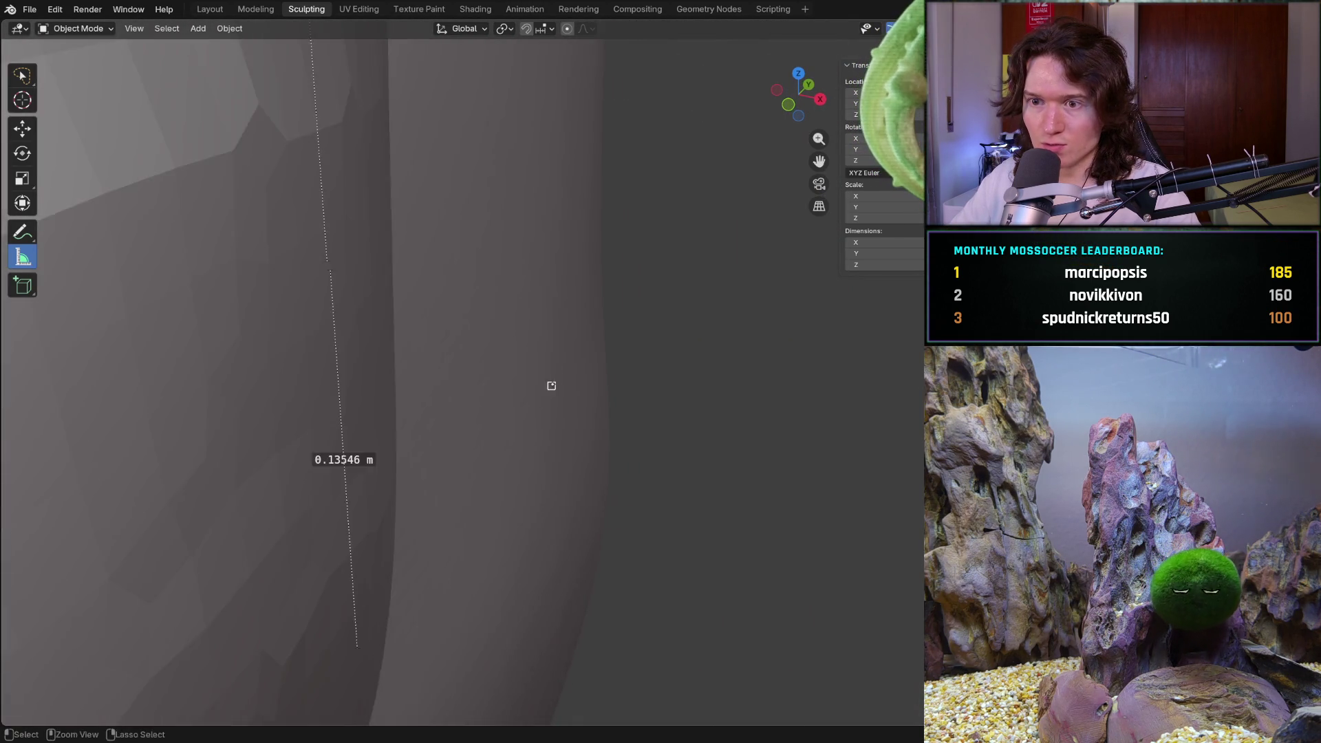
pyautogui.scroll(-6, 551, 386)
pyautogui.scroll(-6, 516, 386)
pyautogui.moveTo(433, 392)
pyautogui.mouseDown(button='middle')
pyautogui.moveTo(324, 433)
pyautogui.moveTo(371, 413)
pyautogui.mouseUp(button='middle')
pyautogui.scroll(3, 392, 392)
pyautogui.scroll(3, 412, 382)
pyautogui.scroll(3, 436, 370)
pyautogui.moveTo(436, 370); pyautogui.dragTo(425, 450, button='middle')
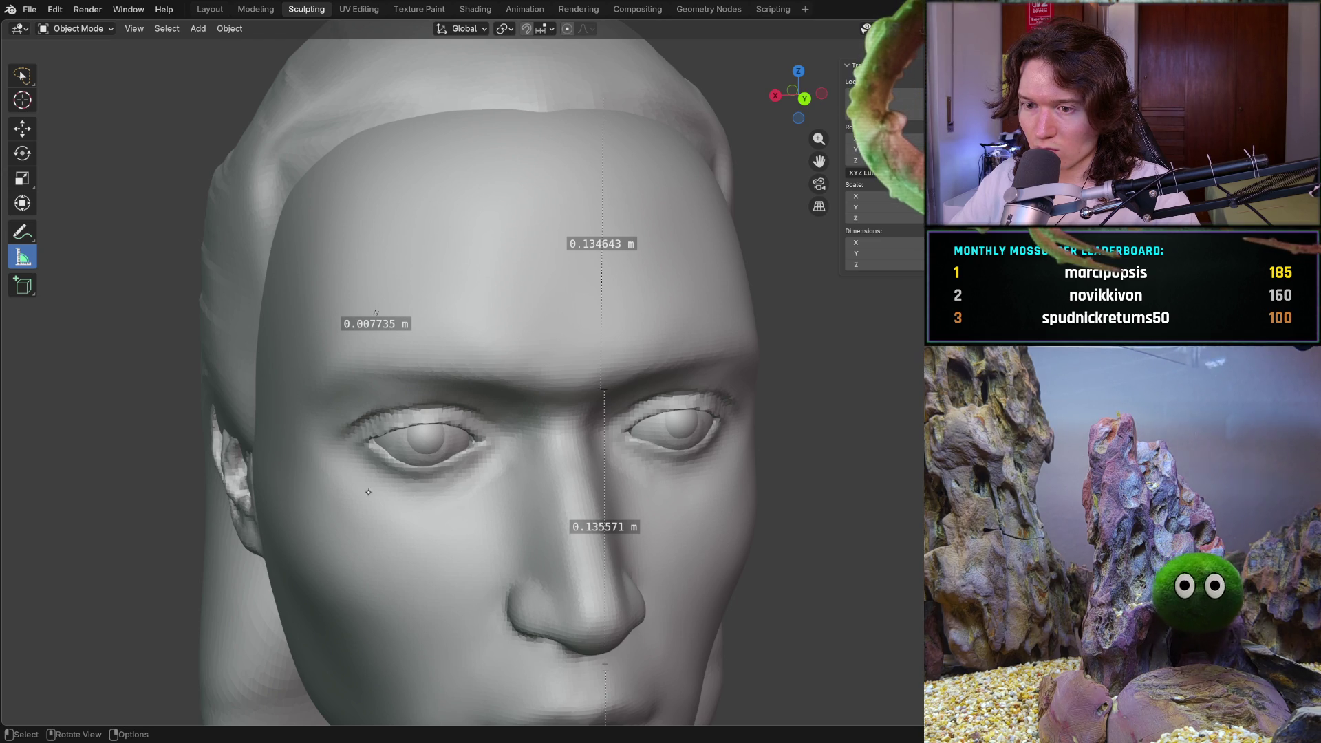
pyautogui.moveTo(368, 491); pyautogui.dragTo(447, 450, button='middle')
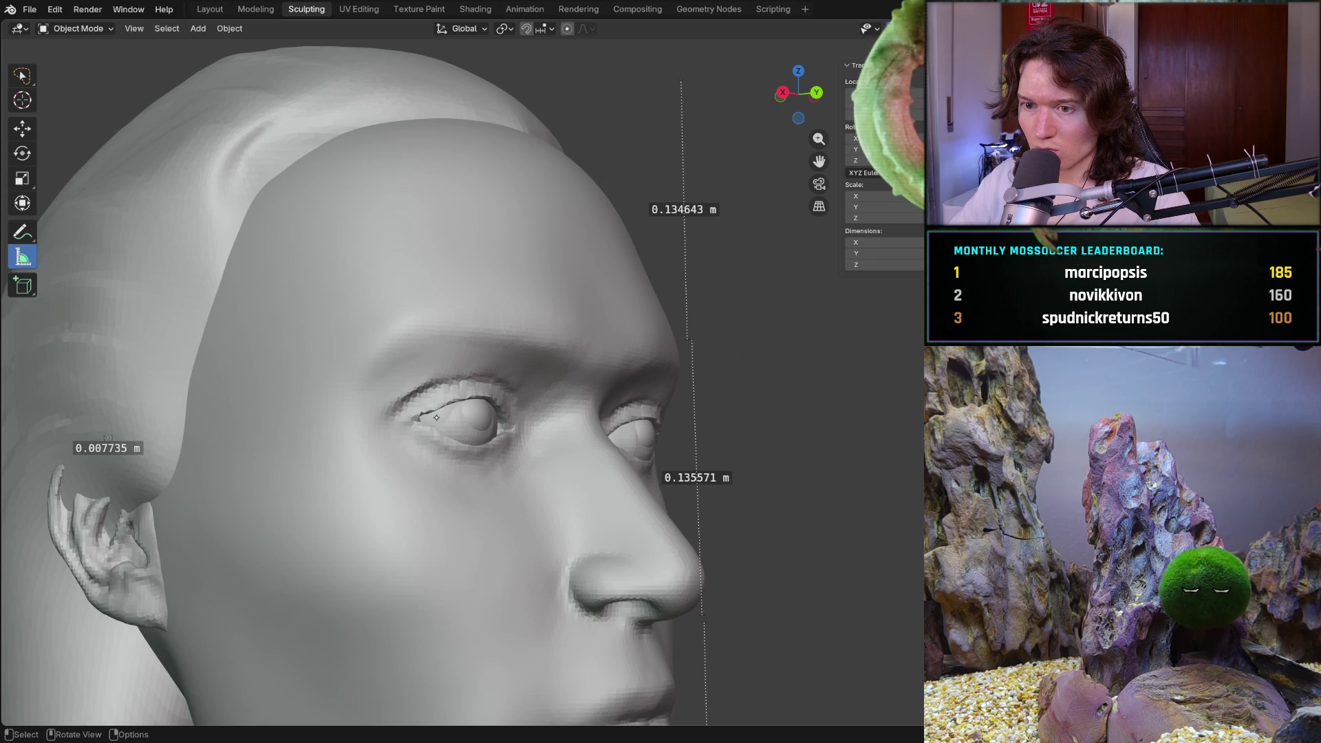
pyautogui.moveTo(440, 417); pyautogui.dragTo(457, 487, button='middle')
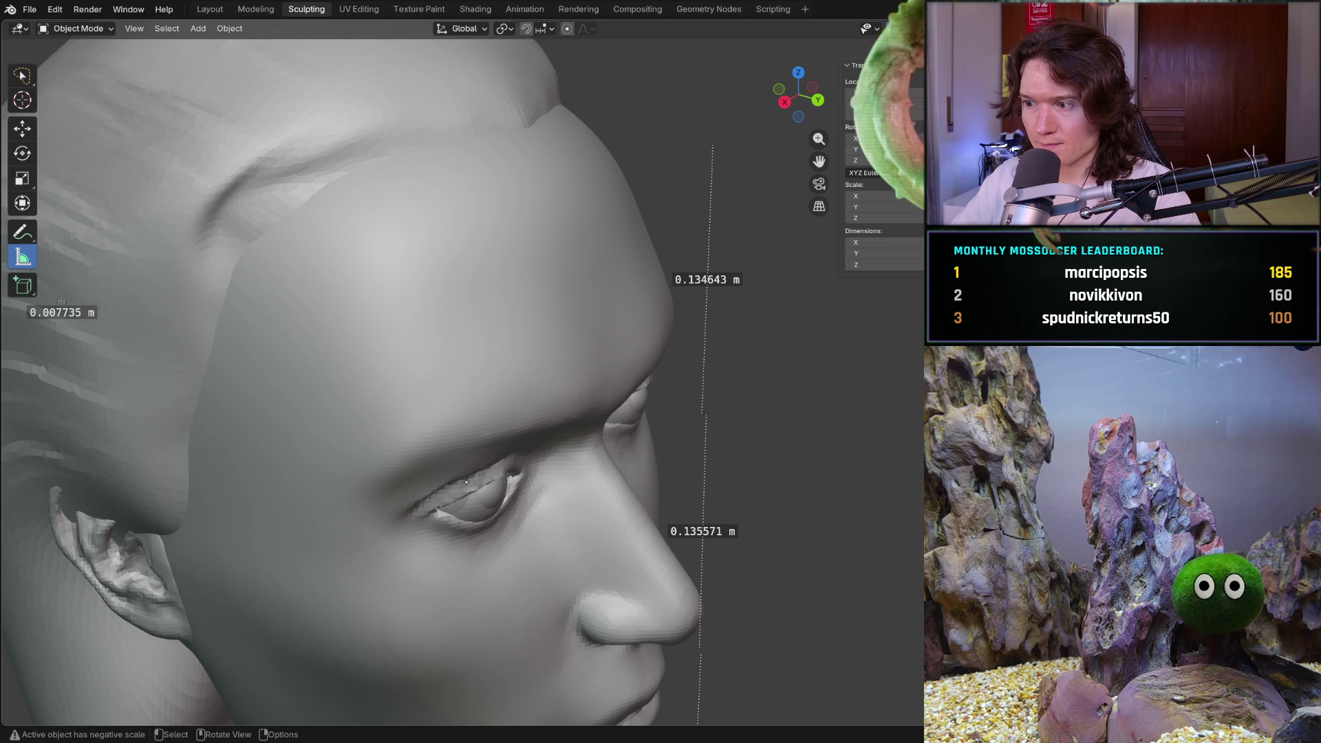
pyautogui.moveTo(466, 483)
pyautogui.mouseDown(button='middle')
pyautogui.moveTo(705, 430)
pyautogui.moveTo(712, 413)
pyautogui.mouseUp(button='middle')
pyautogui.scroll(5, 717, 397)
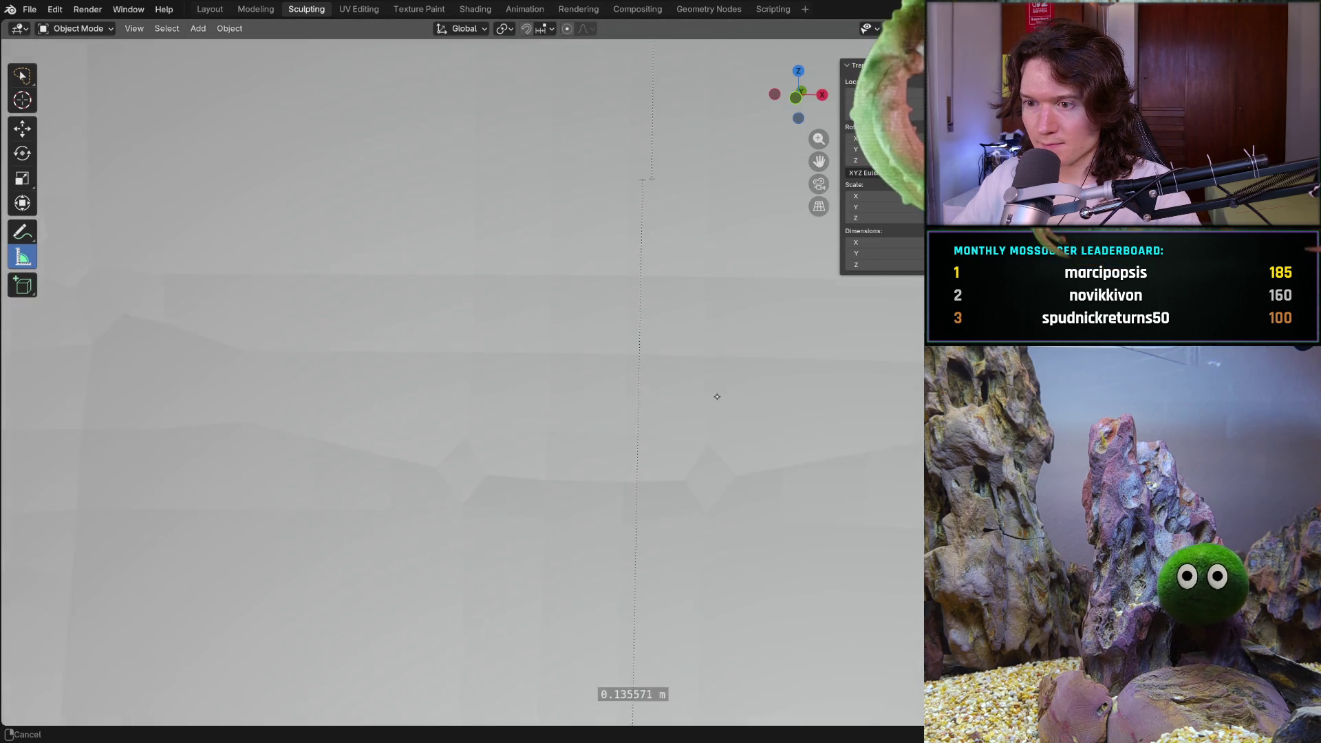
pyautogui.scroll(4, 713, 402)
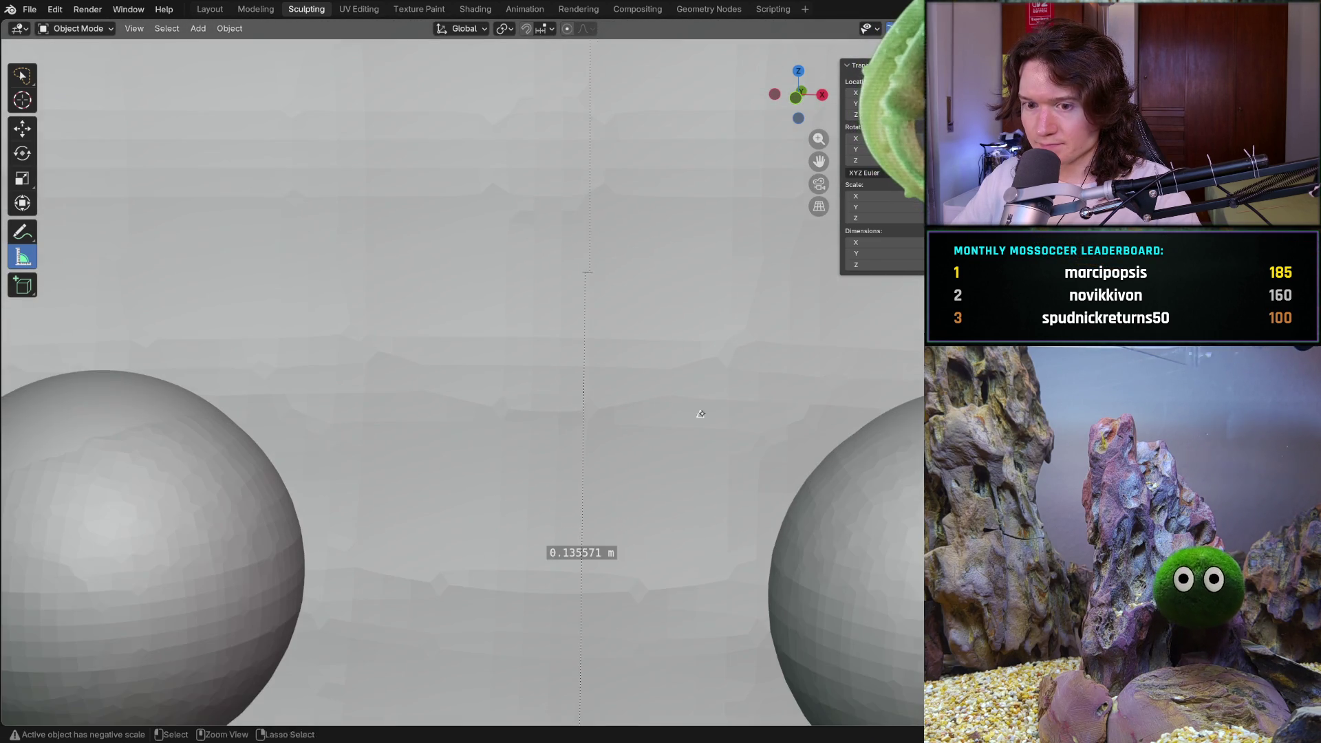
pyautogui.moveTo(703, 410)
pyautogui.mouseDown(button='middle')
pyautogui.moveTo(782, 442)
pyautogui.moveTo(847, 372)
pyautogui.mouseUp(button='middle')
pyautogui.moveTo(758, 384)
pyautogui.mouseDown(button='middle')
pyautogui.moveTo(873, 343)
pyautogui.moveTo(451, 534)
pyautogui.mouseUp(button='middle')
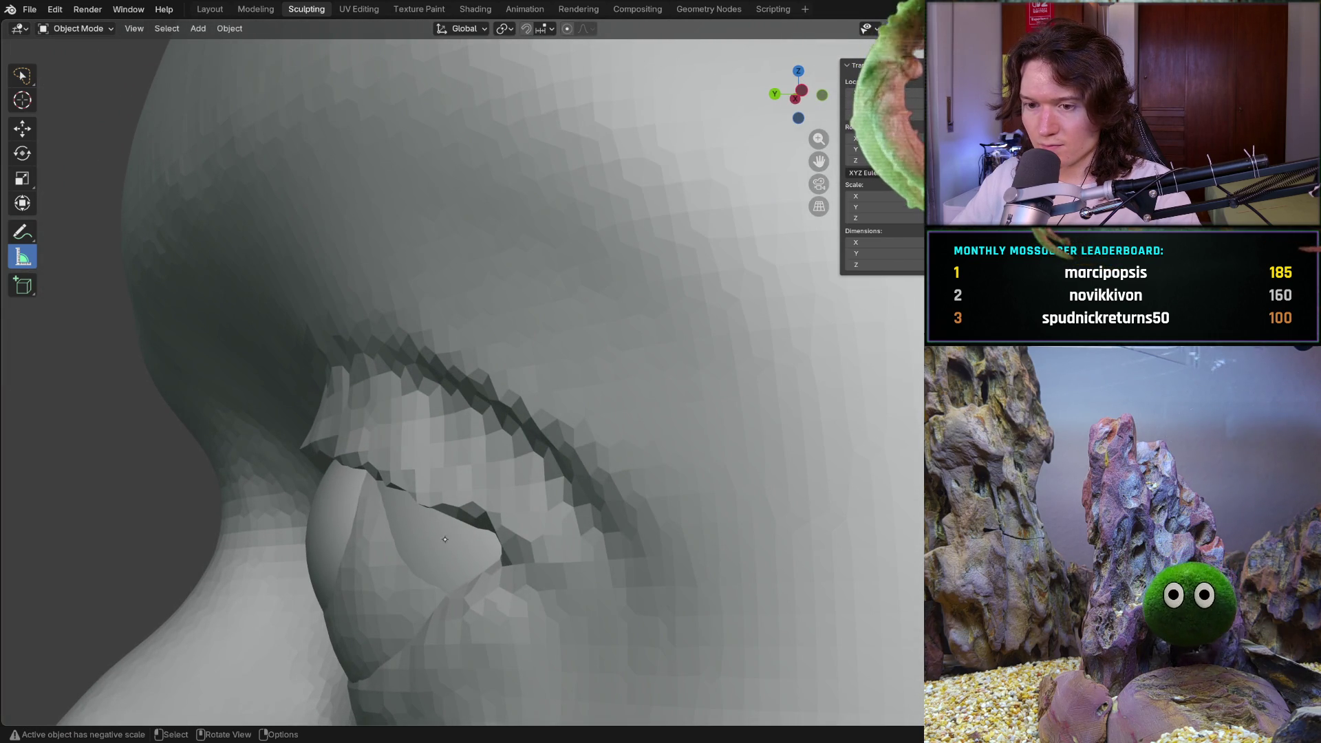
pyautogui.scroll(-8, 549, 373)
pyautogui.moveTo(516, 433); pyautogui.dragTo(478, 513, button='middle')
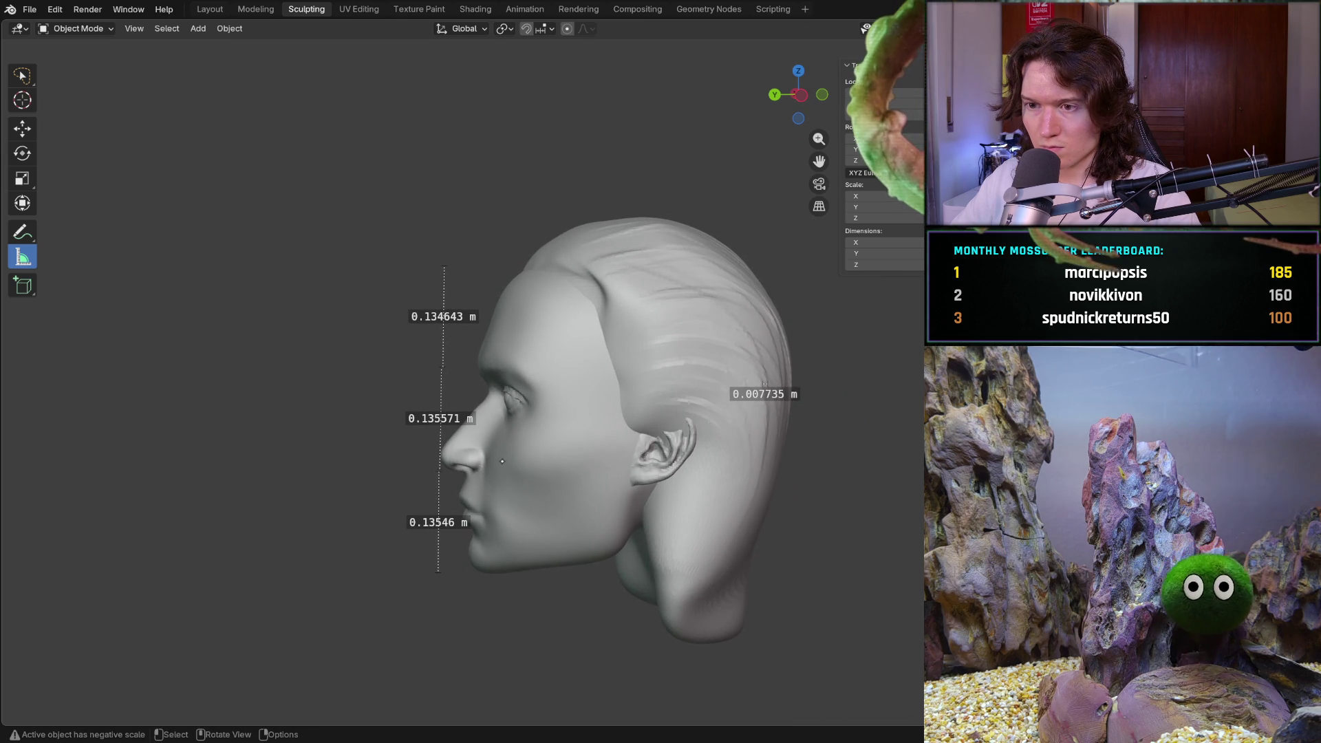
pyautogui.moveTo(498, 465); pyautogui.dragTo(652, 471, button='middle')
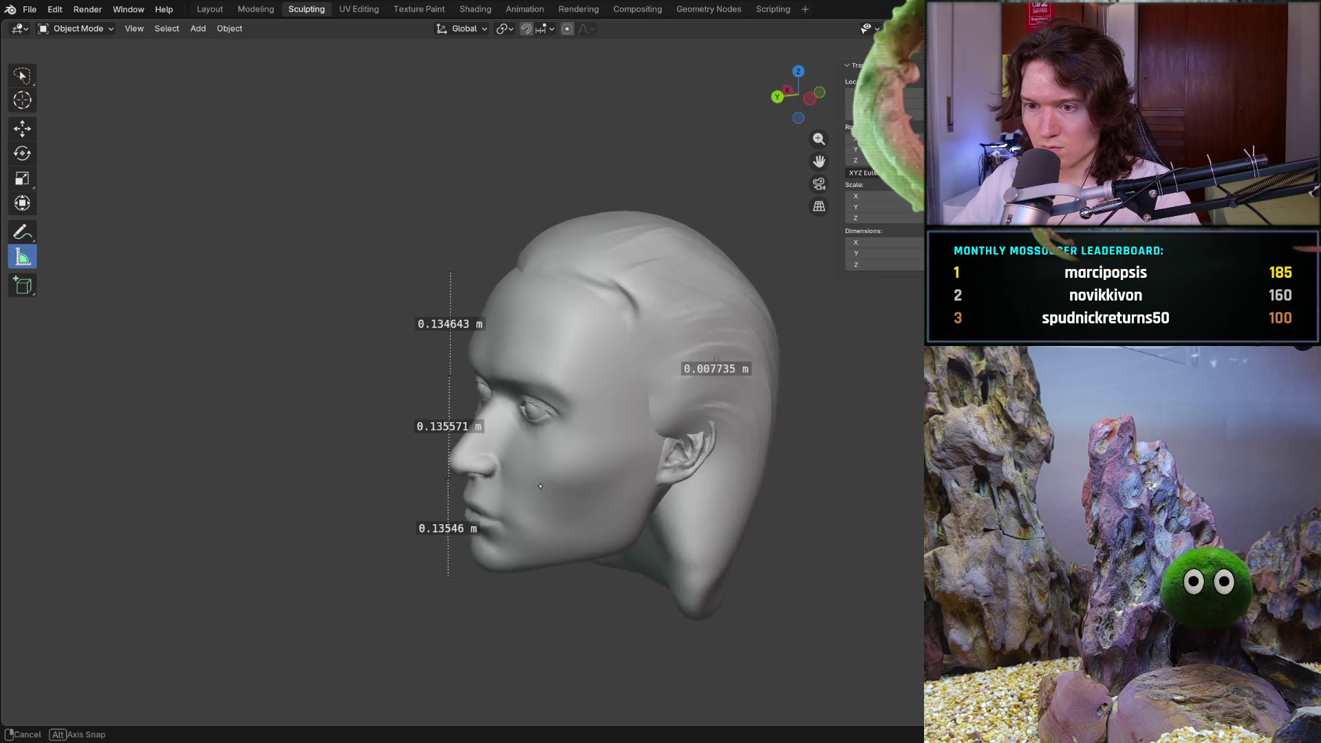
pyautogui.scroll(2, 651, 471)
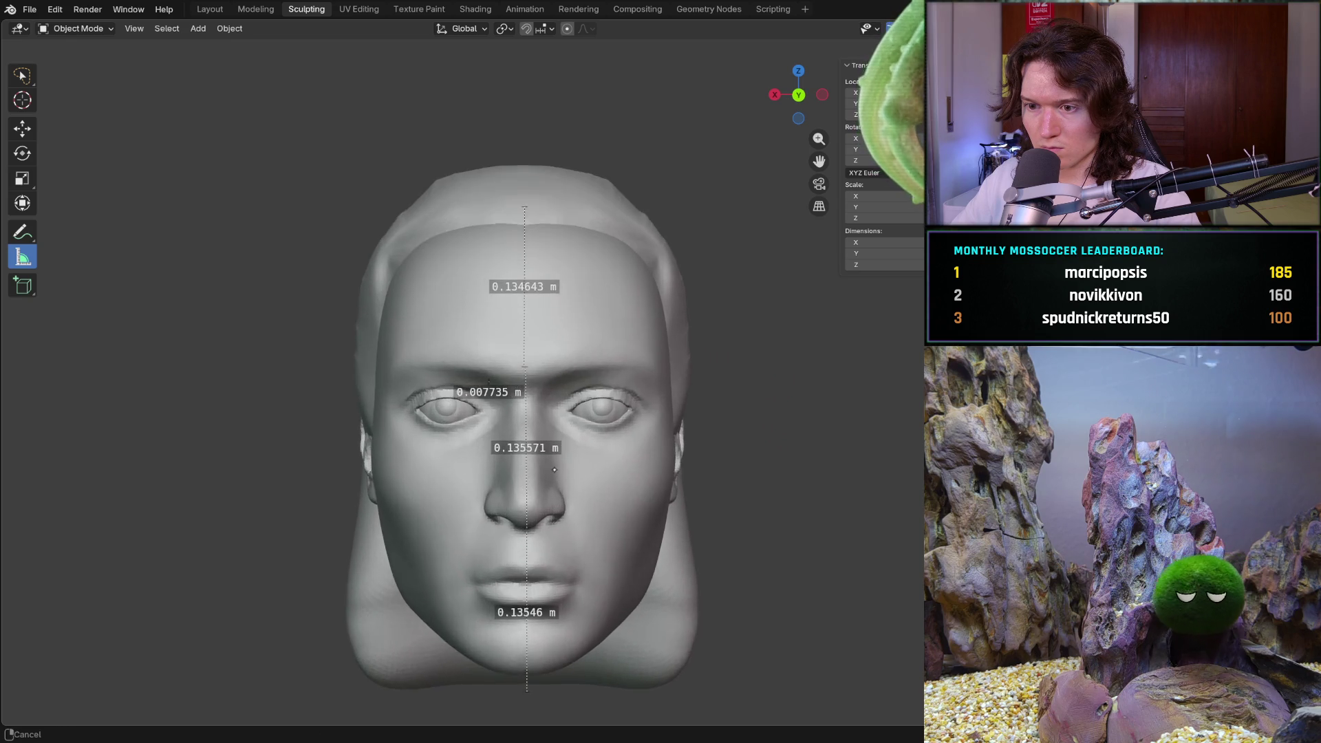
pyautogui.moveTo(651, 470); pyautogui.dragTo(676, 467, button='middle')
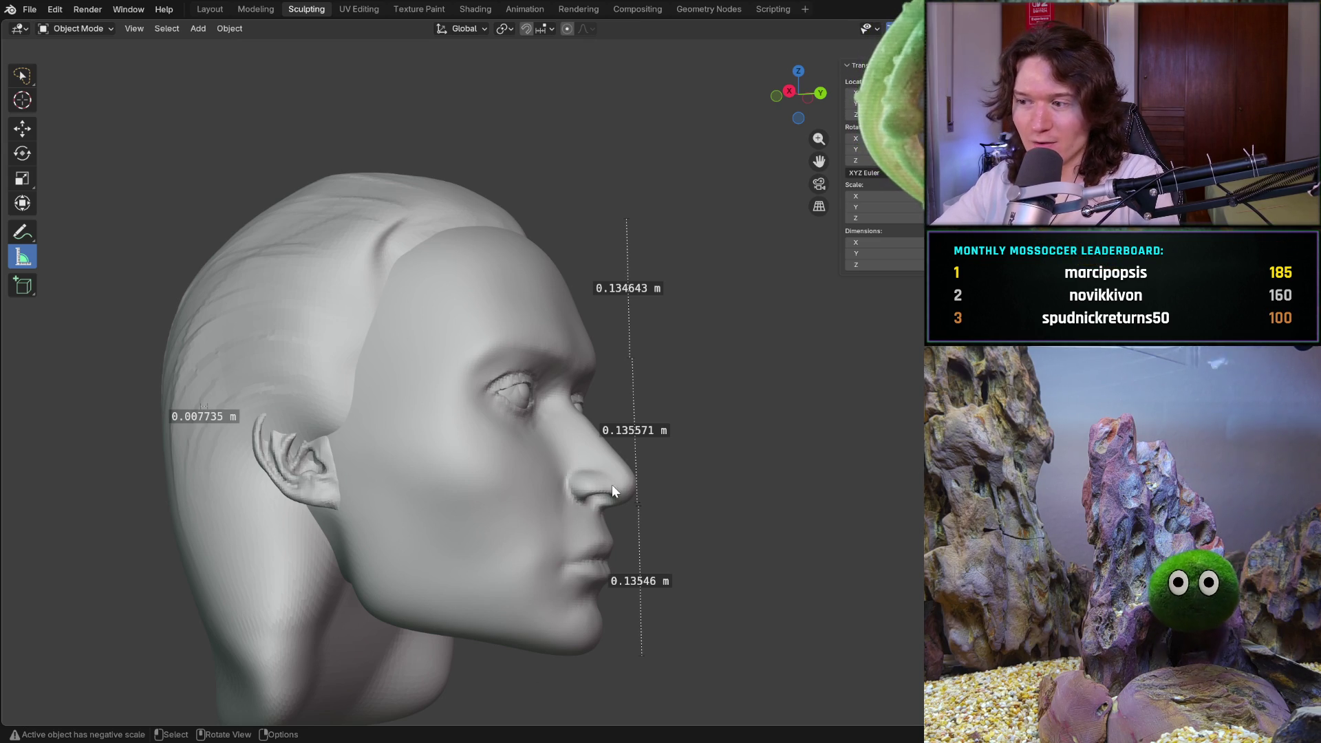
pyautogui.moveTo(658, 518); pyautogui.dragTo(650, 516, button='middle')
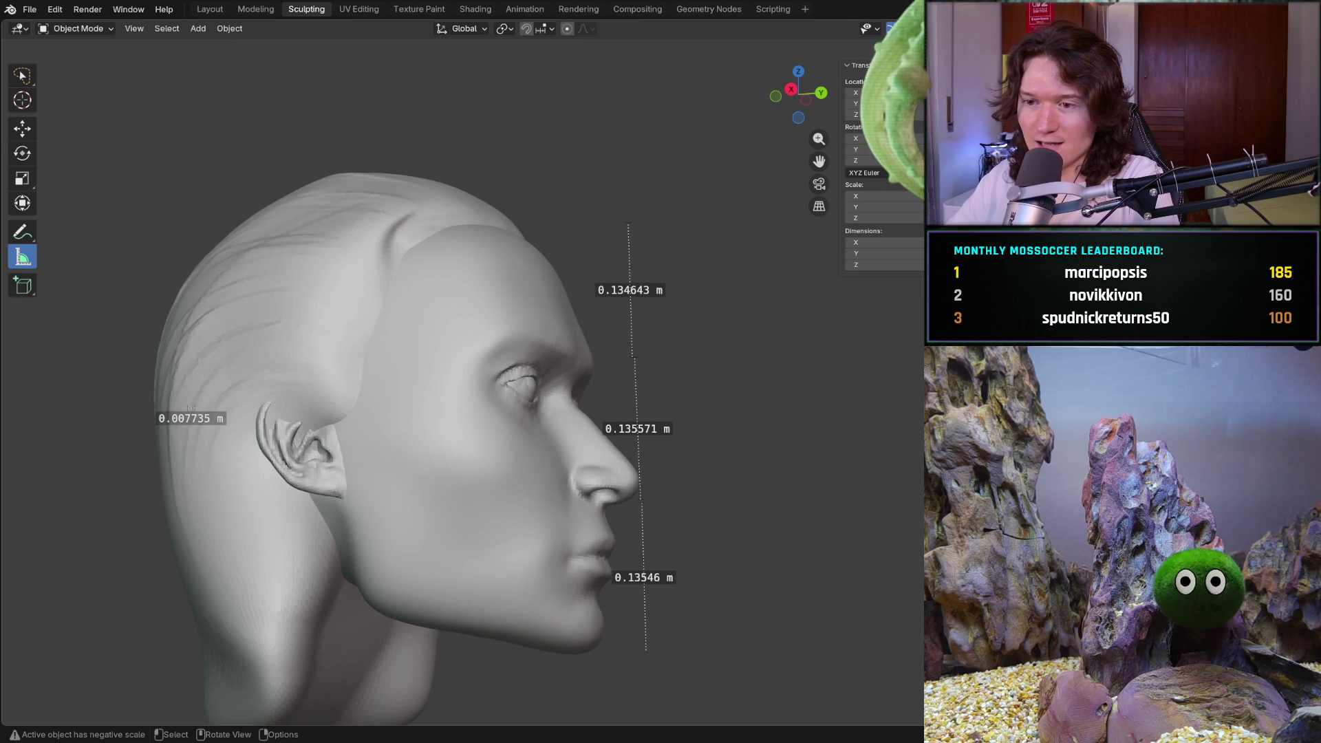
pyautogui.moveTo(536, 537); pyautogui.dragTo(511, 542, button='middle')
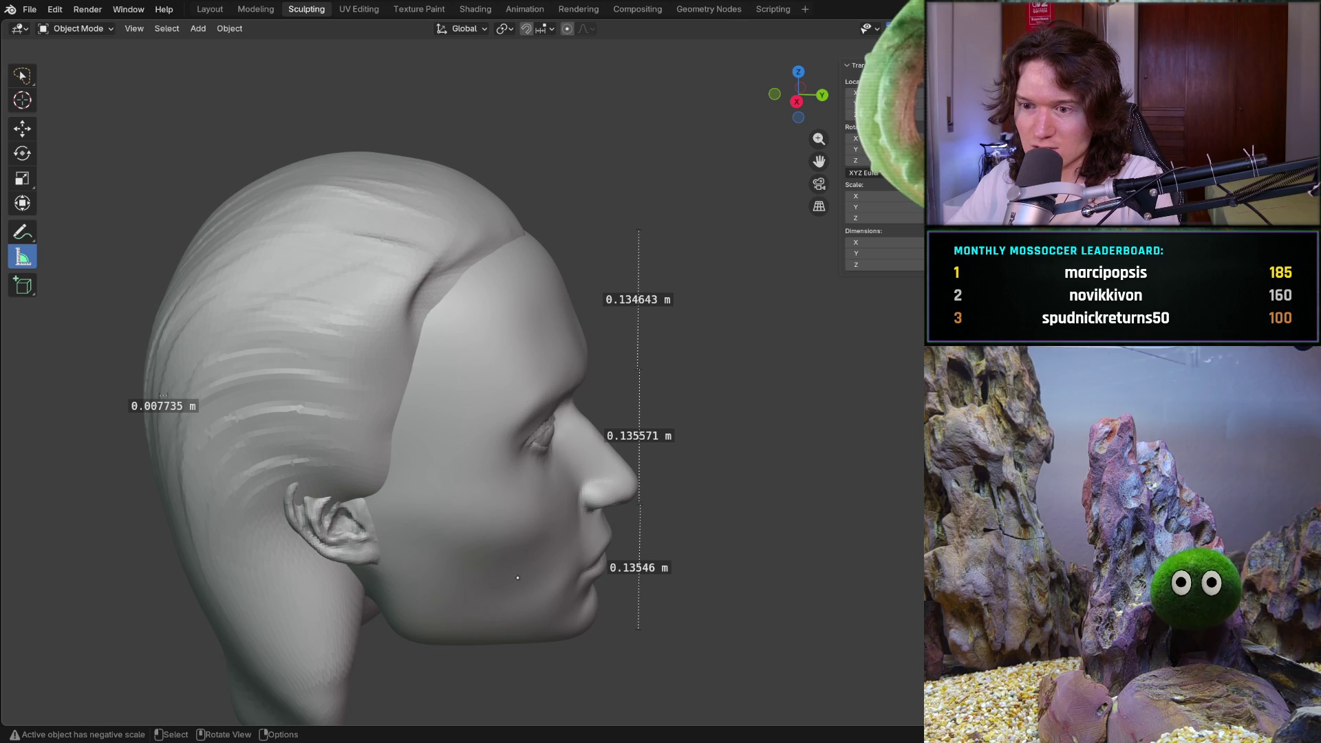
pyautogui.moveTo(508, 503)
pyautogui.mouseDown(button='middle')
pyautogui.moveTo(442, 551)
pyautogui.moveTo(447, 517)
pyautogui.mouseUp(button='middle')
pyautogui.scroll(3, 517, 502)
pyautogui.scroll(3, 517, 502)
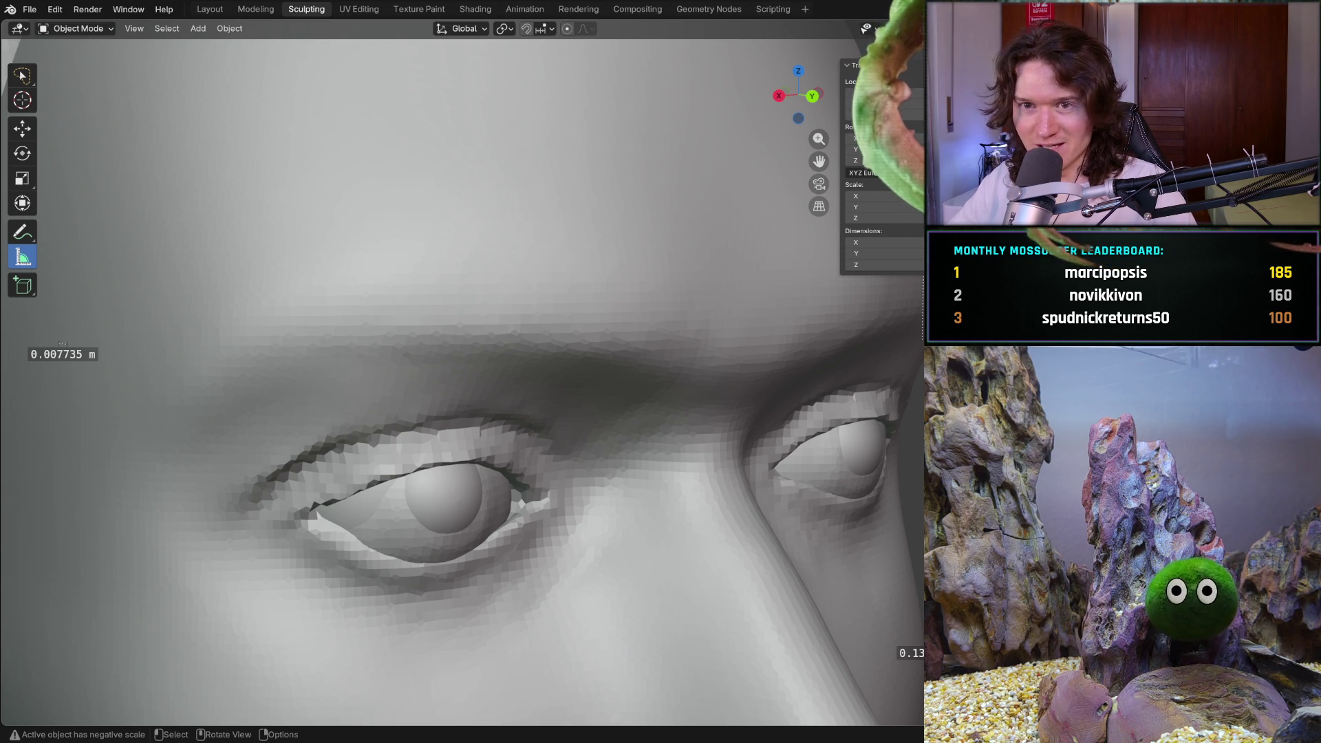
pyautogui.moveTo(464, 516); pyautogui.dragTo(503, 487, button='middle')
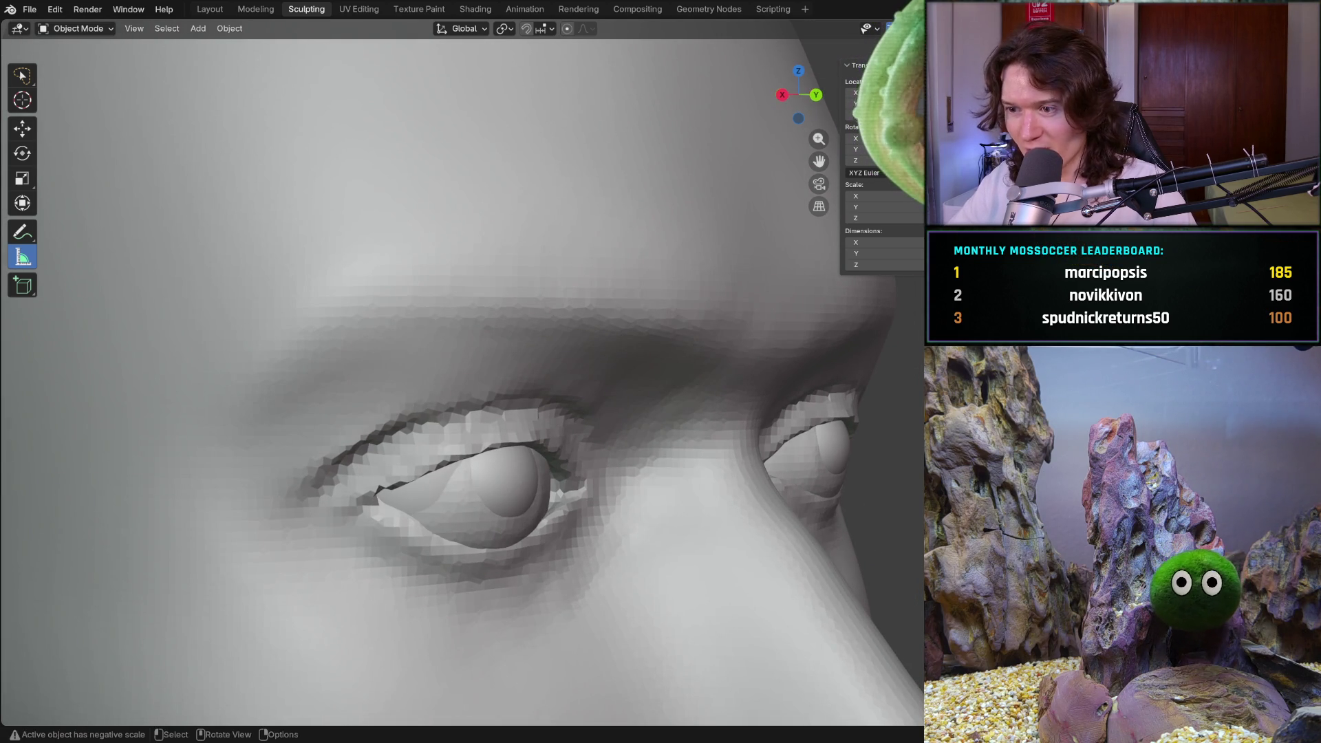
pyautogui.scroll(-5, 586, 411)
pyautogui.moveTo(587, 411); pyautogui.dragTo(476, 531, button='middle')
pyautogui.moveTo(502, 472); pyautogui.dragTo(590, 475, button='middle')
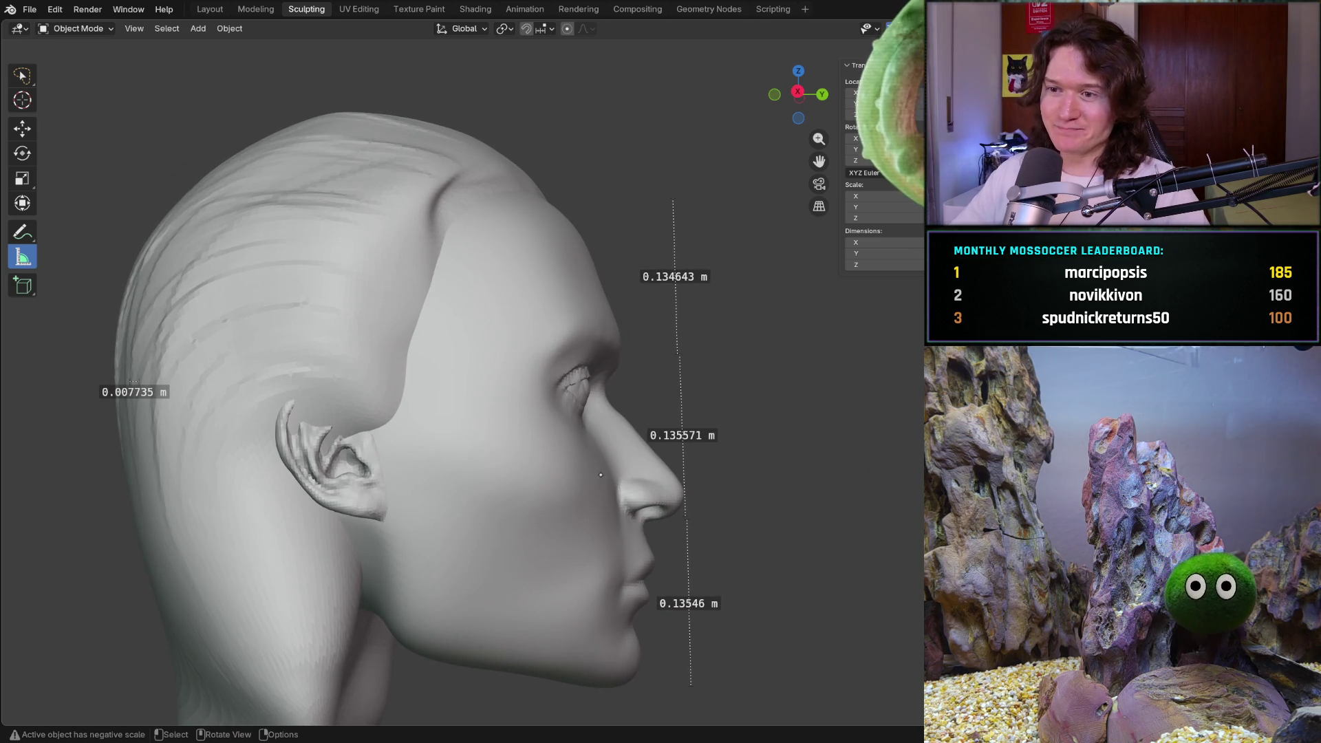
pyautogui.moveTo(599, 474); pyautogui.dragTo(557, 475, button='middle')
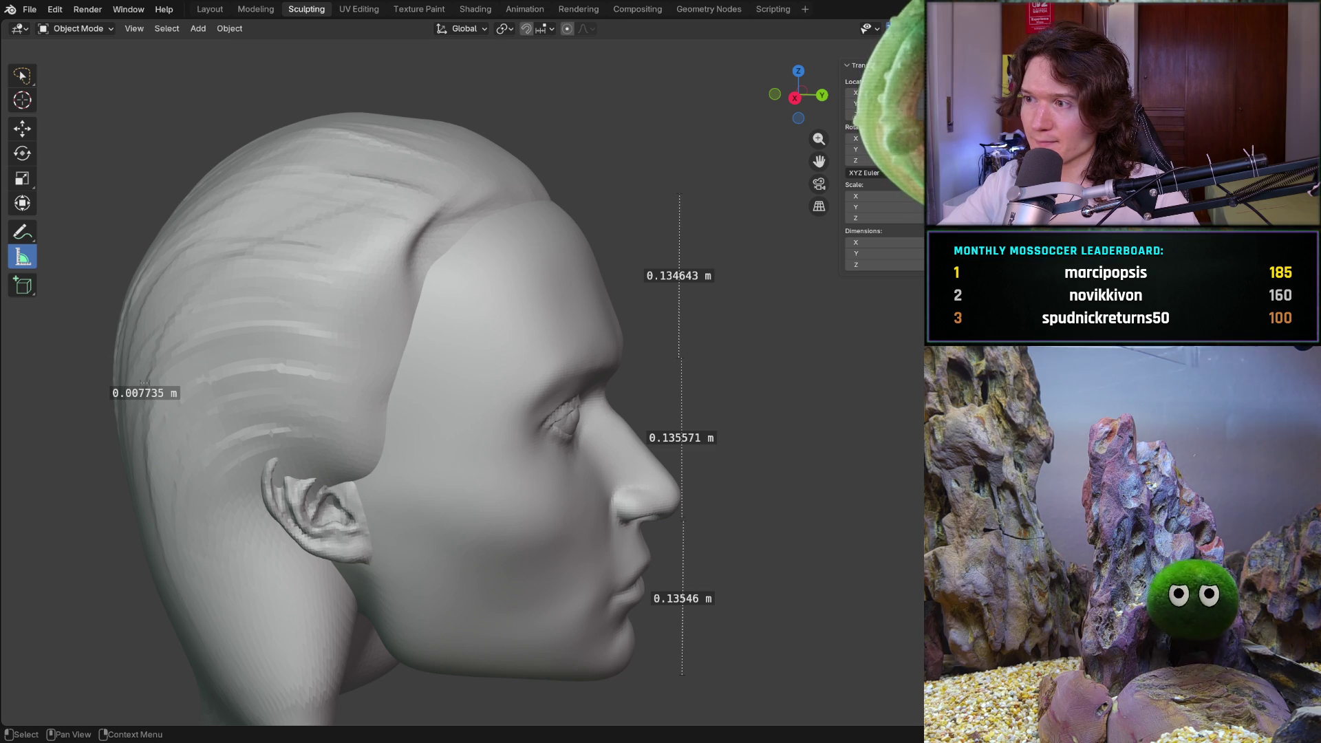
# Hide the hair to expose the bald head, checking it from the front and side profile
pyautogui.press('h')
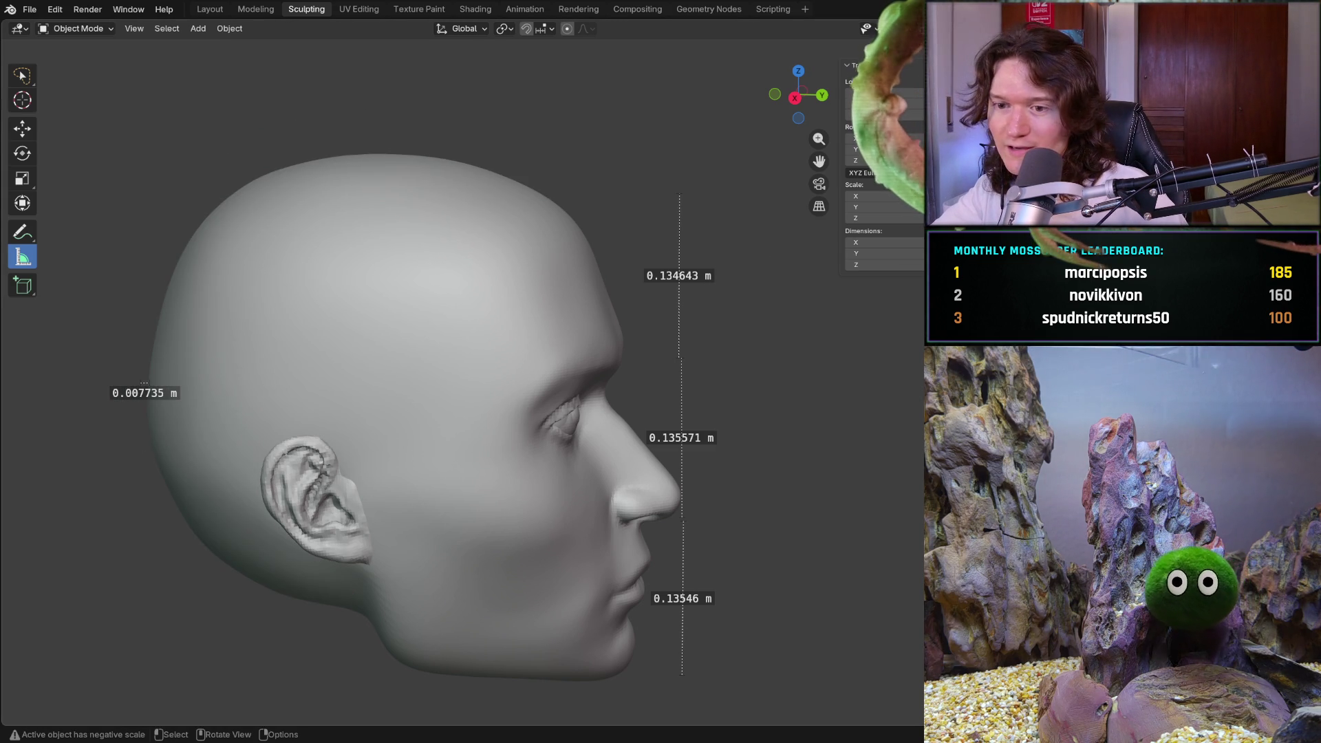
pyautogui.moveTo(311, 413); pyautogui.dragTo(567, 412, button='middle')
pyautogui.press('KP_1')
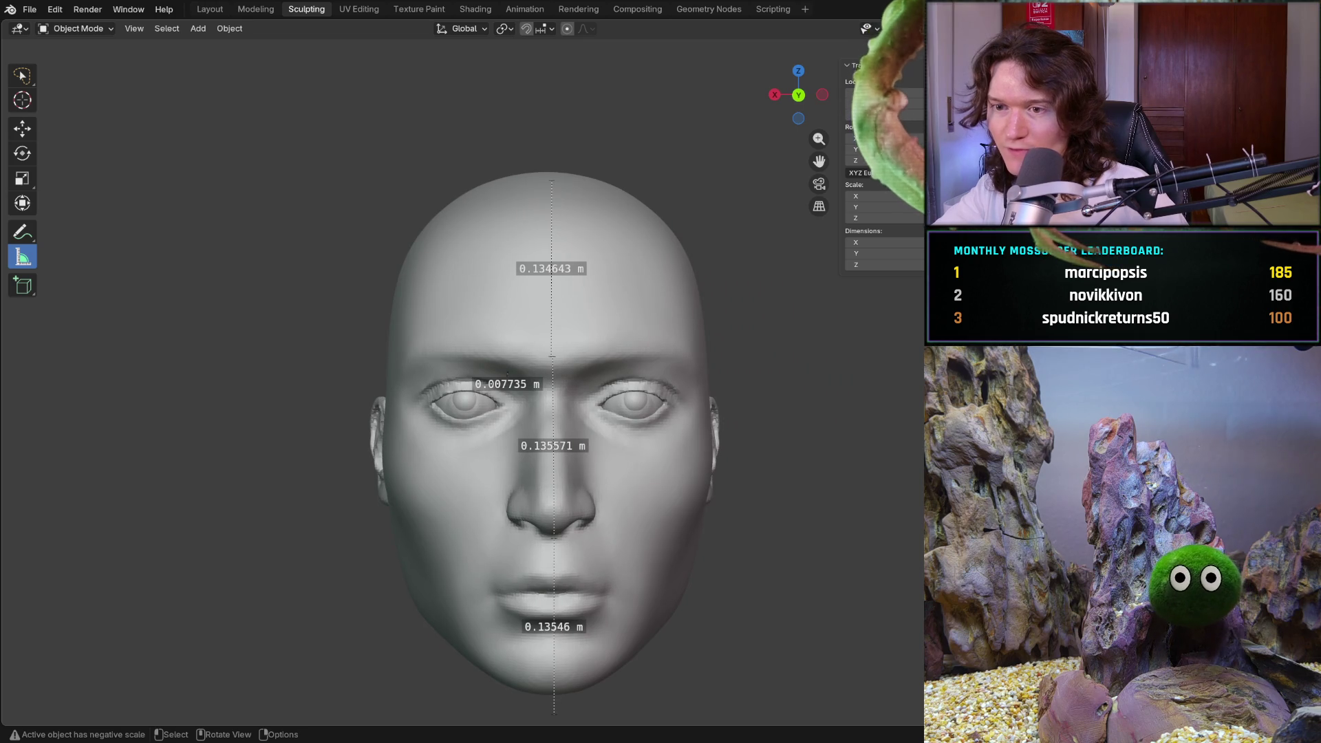
pyautogui.press('KP_3')
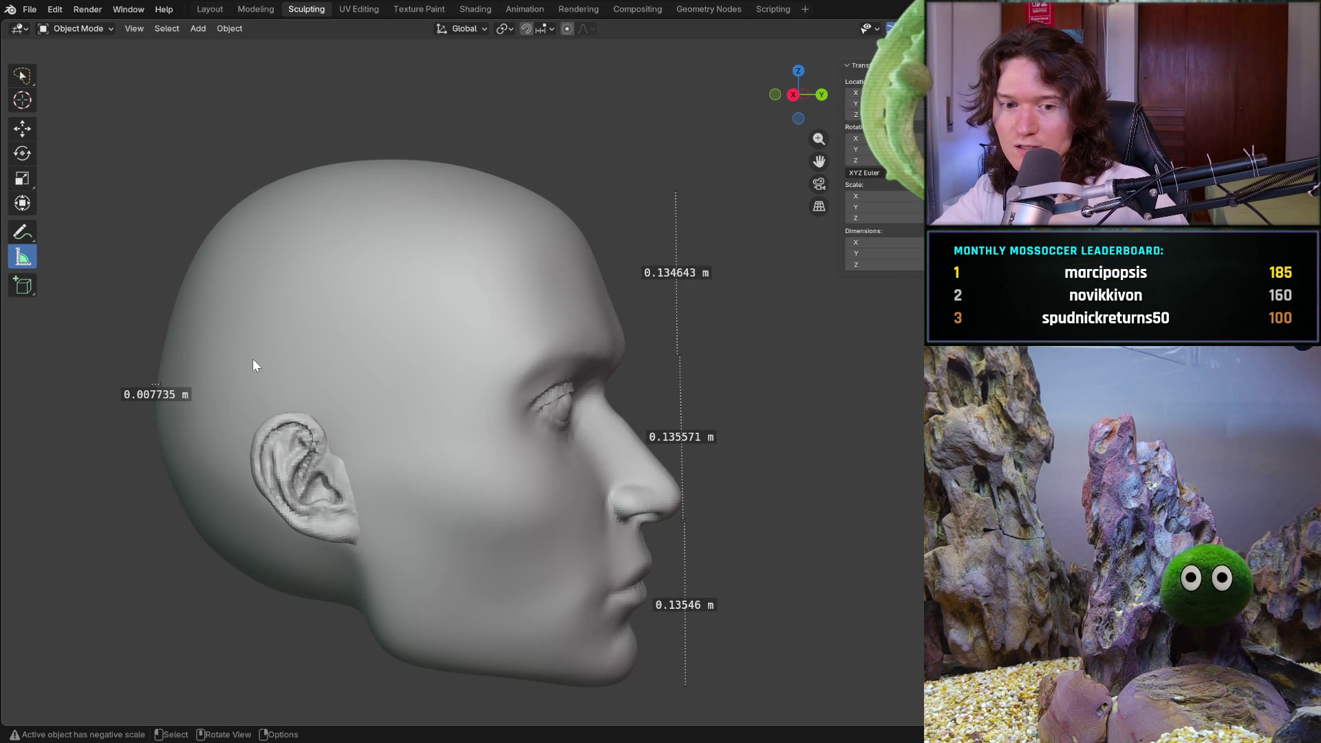
pyautogui.click(29, 11)
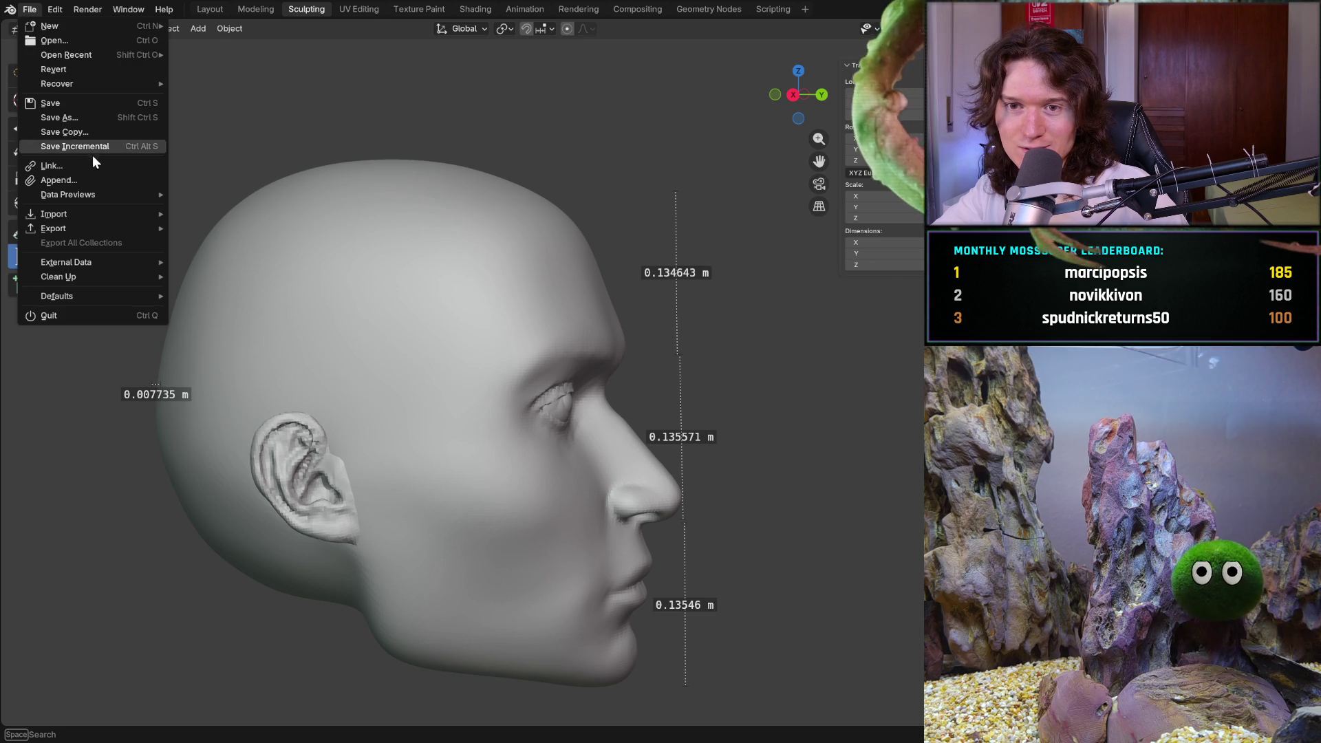
pyautogui.moveTo(62, 213)
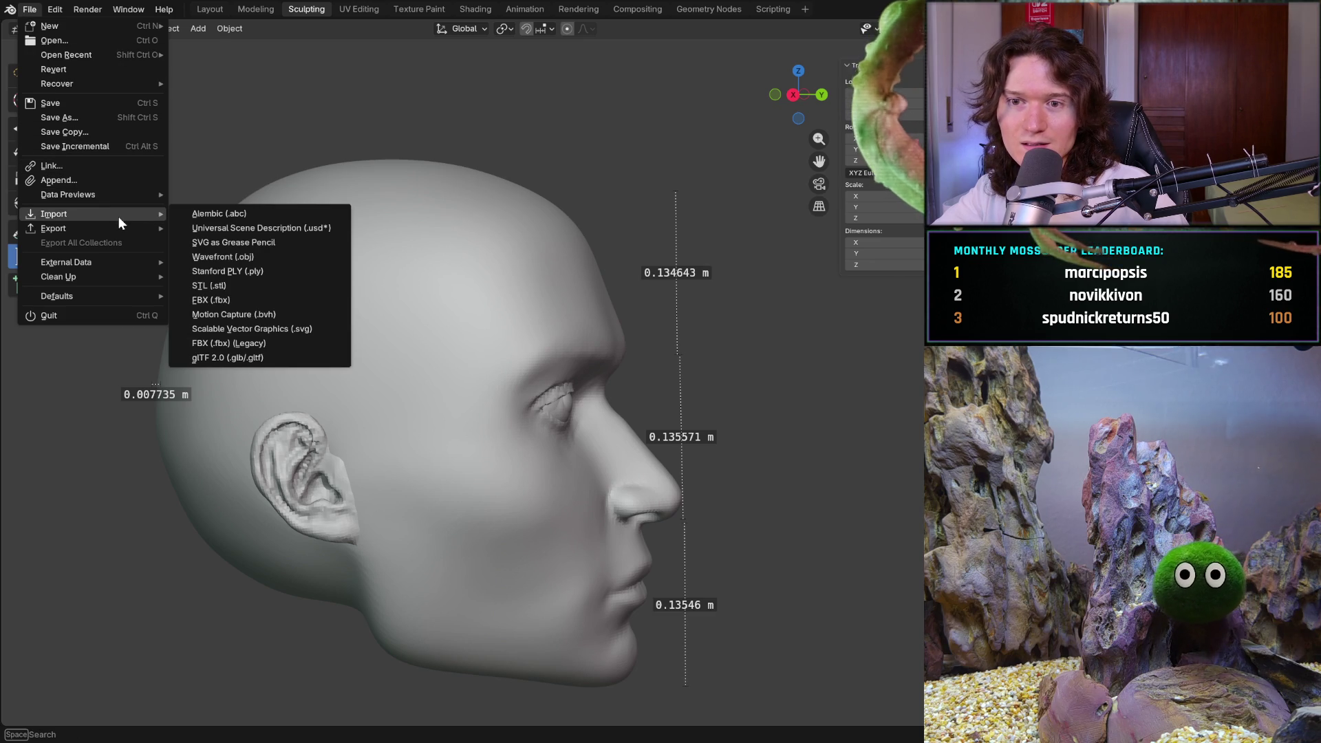
pyautogui.click(204, 219)
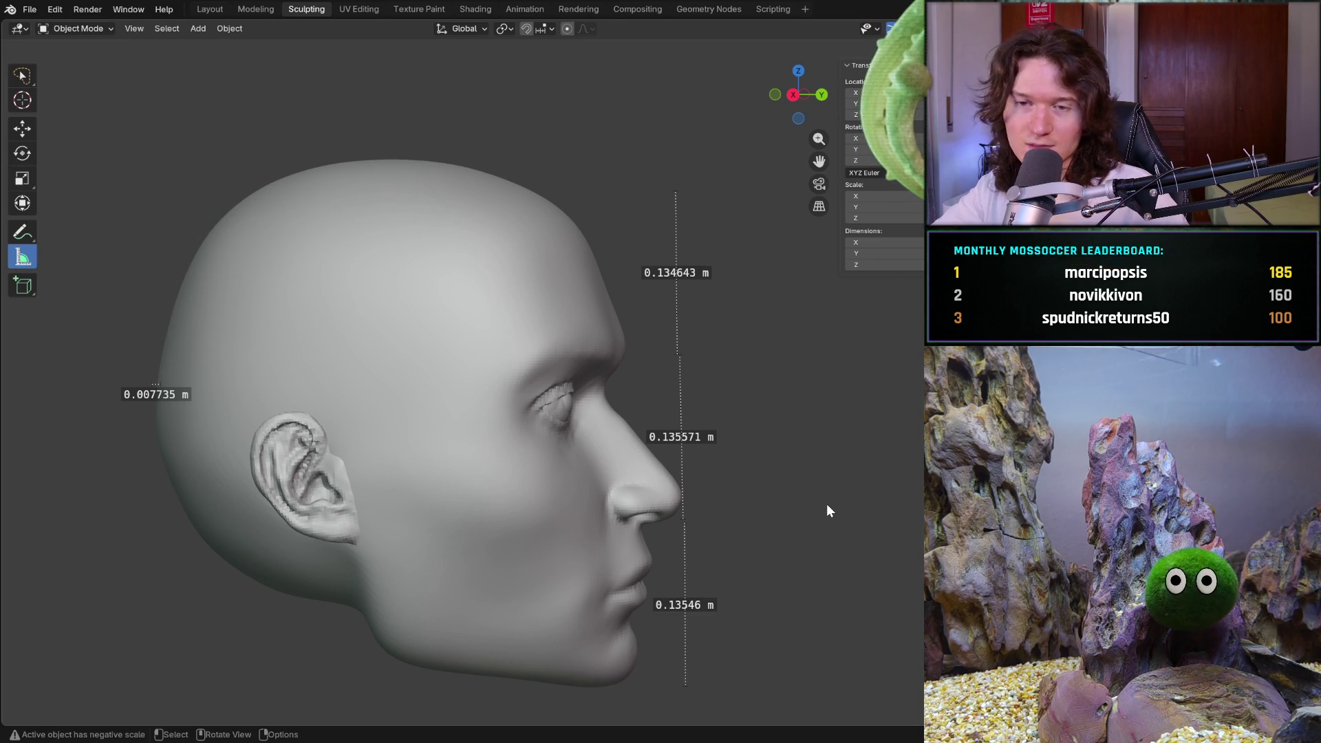
pyautogui.click(29, 9)
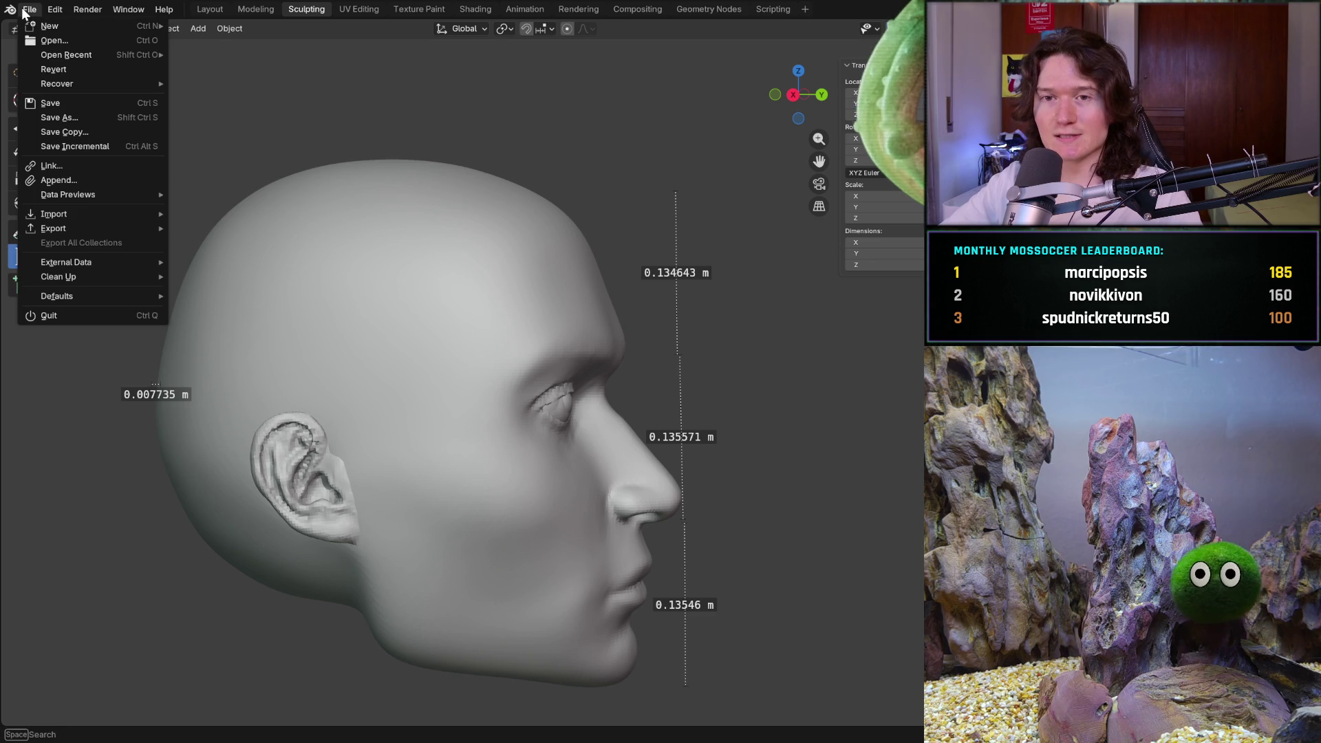
pyautogui.press('Escape')
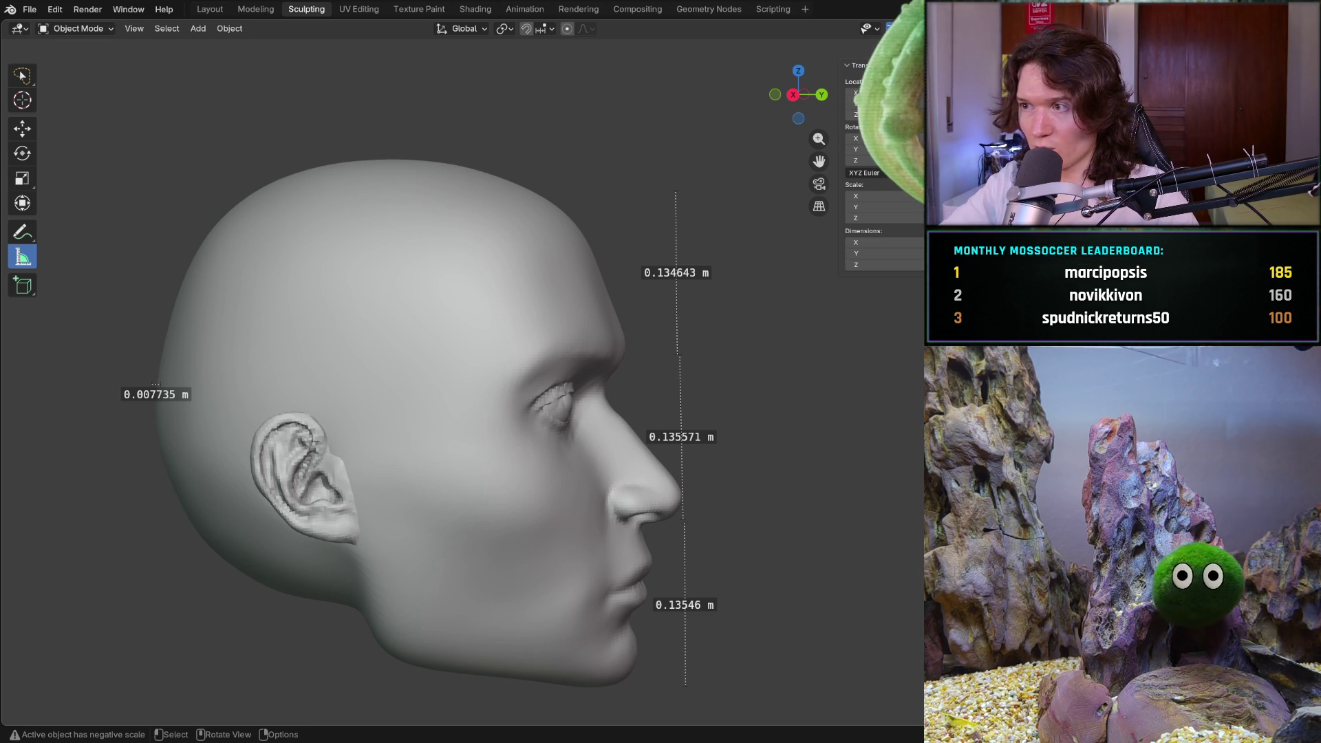
pyautogui.click(34, 11)
pyautogui.moveTo(53, 214)
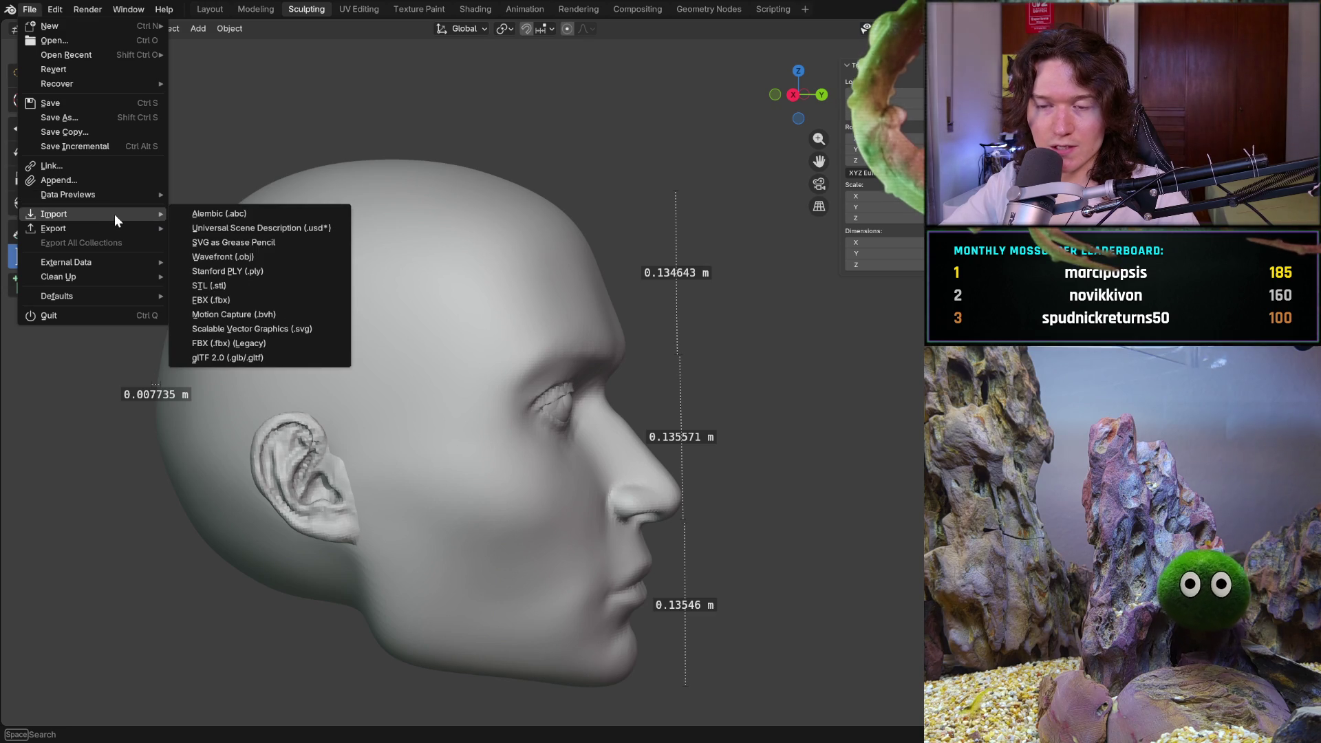
pyautogui.click(196, 218)
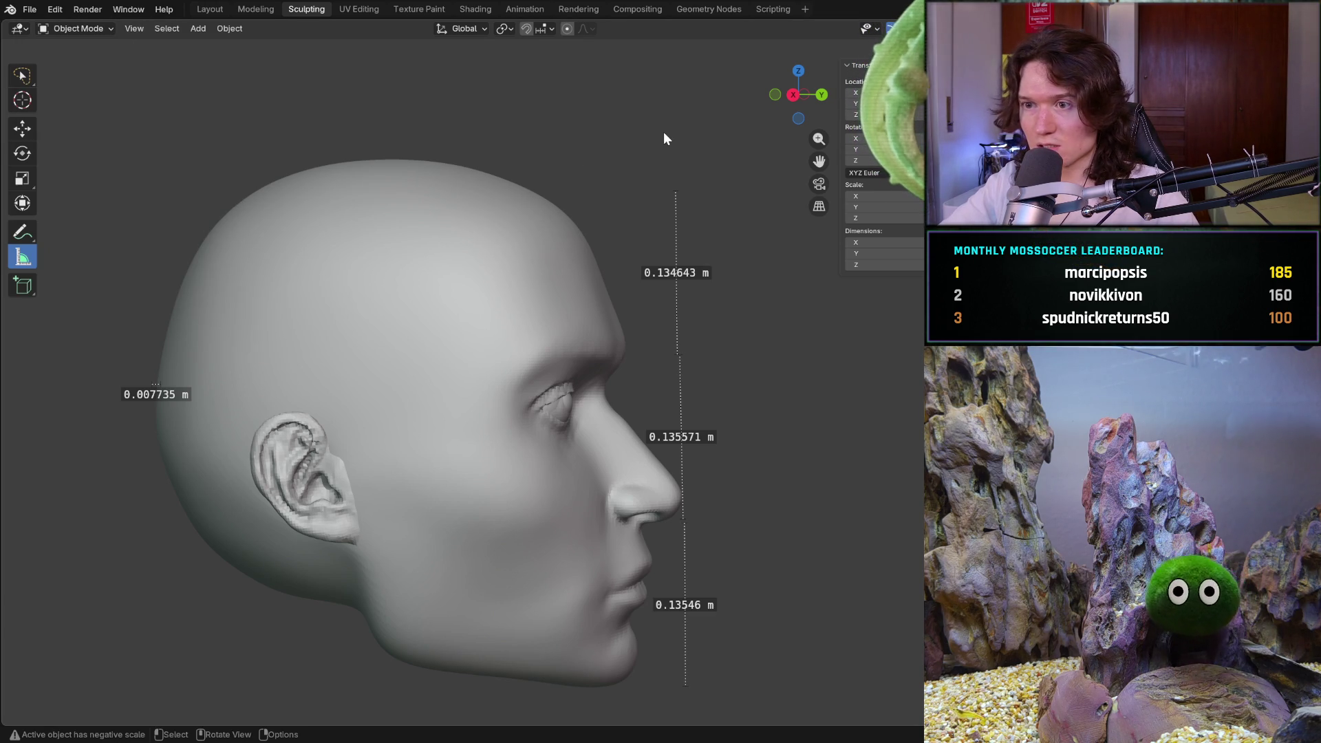
pyautogui.click(707, 511)
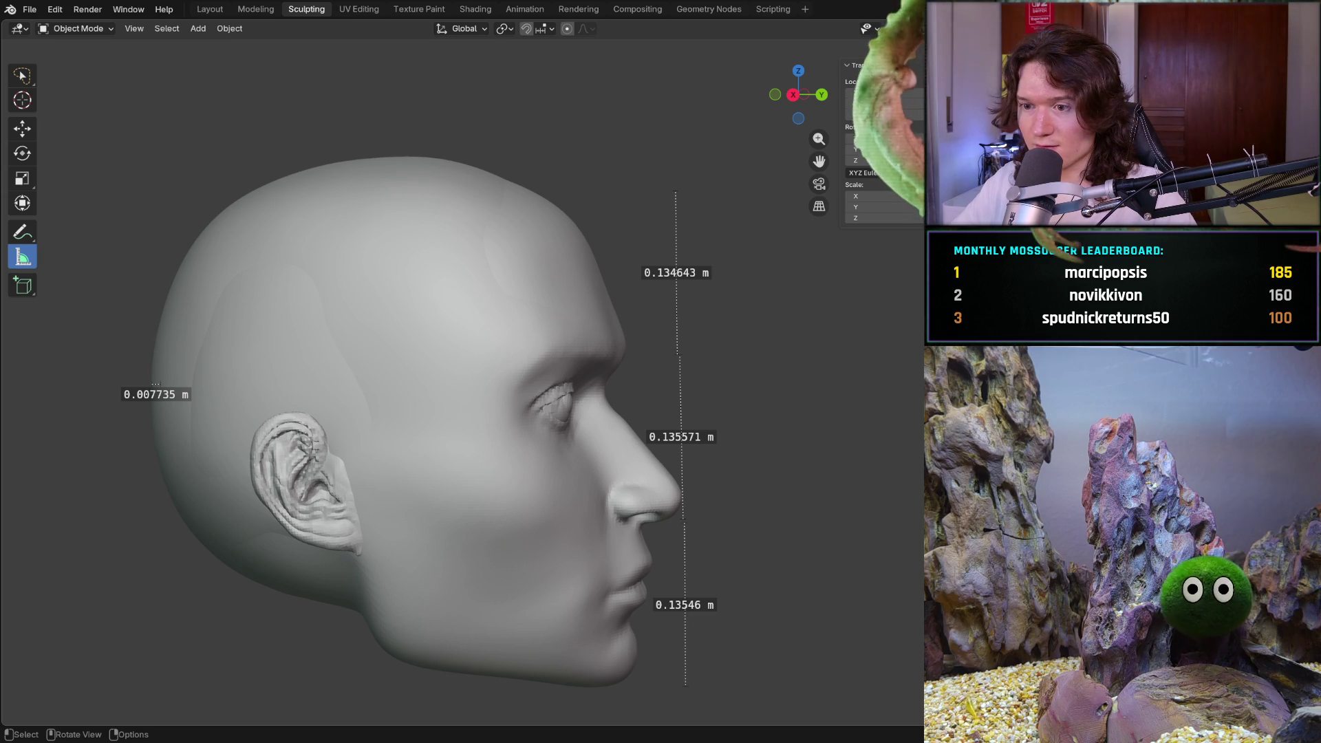
pyautogui.moveTo(707, 511)
pyautogui.keyDown('shift'); pyautogui.mouseDown(button='middle')
pyautogui.moveTo(727, 462)
pyautogui.moveTo(751, 465)
pyautogui.mouseUp(button='middle'); pyautogui.keyUp('shift')
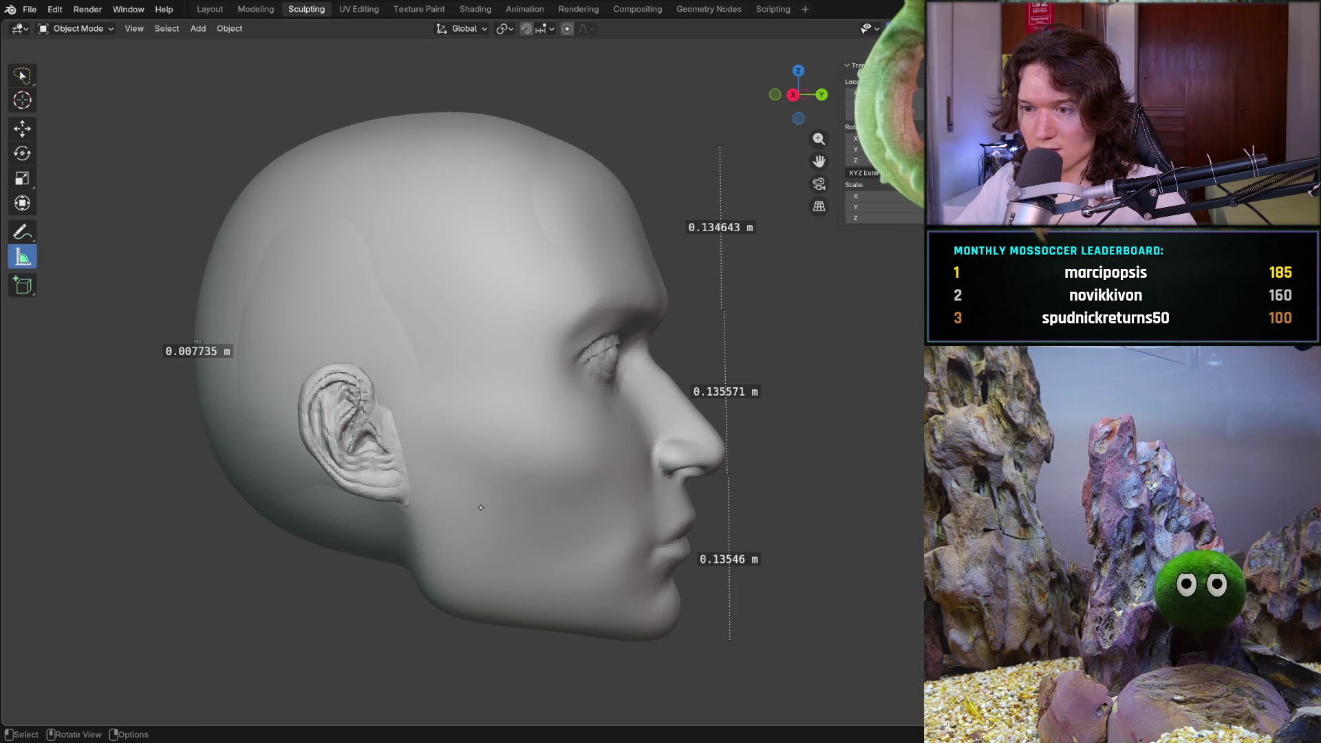
pyautogui.scroll(3, 479, 492)
pyautogui.scroll(-2, 480, 492)
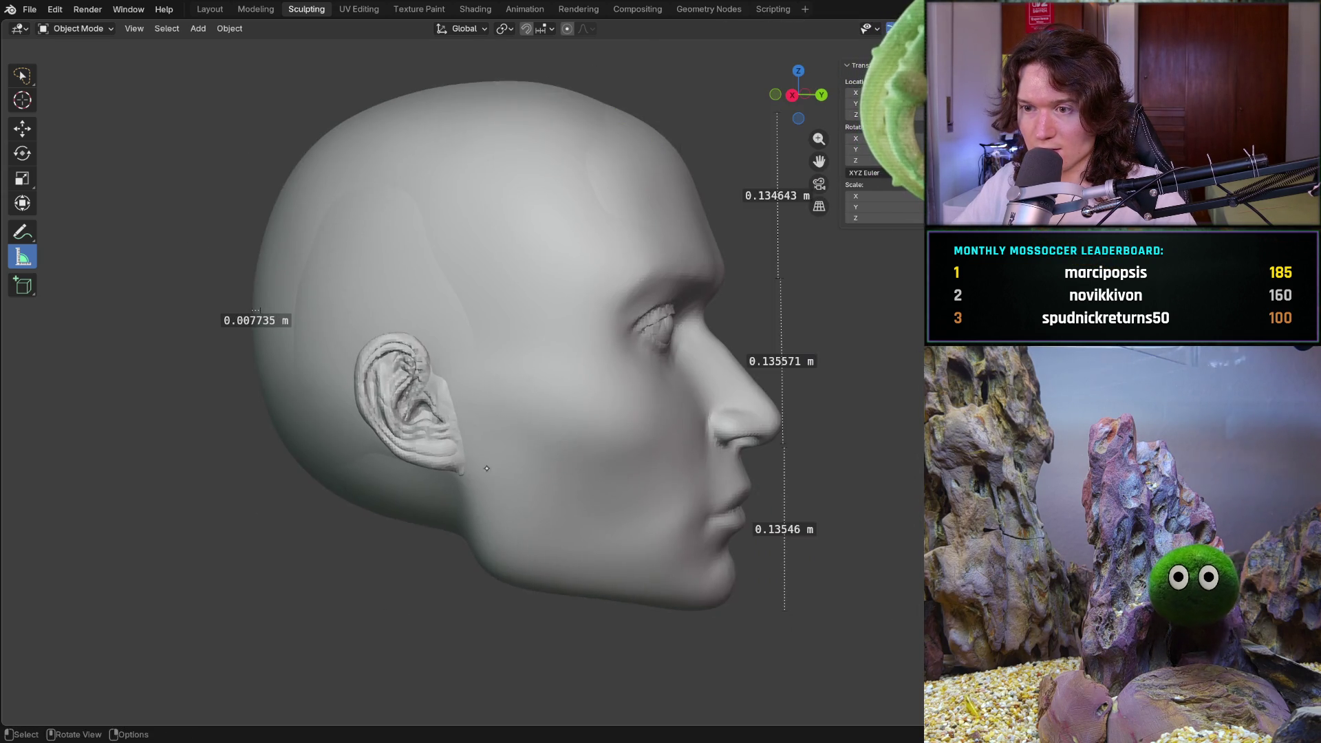
pyautogui.moveTo(485, 485)
pyautogui.mouseDown(button='middle')
pyautogui.moveTo(510, 457)
pyautogui.moveTo(722, 413)
pyautogui.mouseUp(button='middle')
pyautogui.scroll(-3, 506, 458)
pyautogui.scroll(4, 499, 467)
pyautogui.scroll(4, 829, 387)
pyautogui.moveTo(829, 388); pyautogui.dragTo(784, 393, button='middle')
pyautogui.scroll(-4, 722, 393)
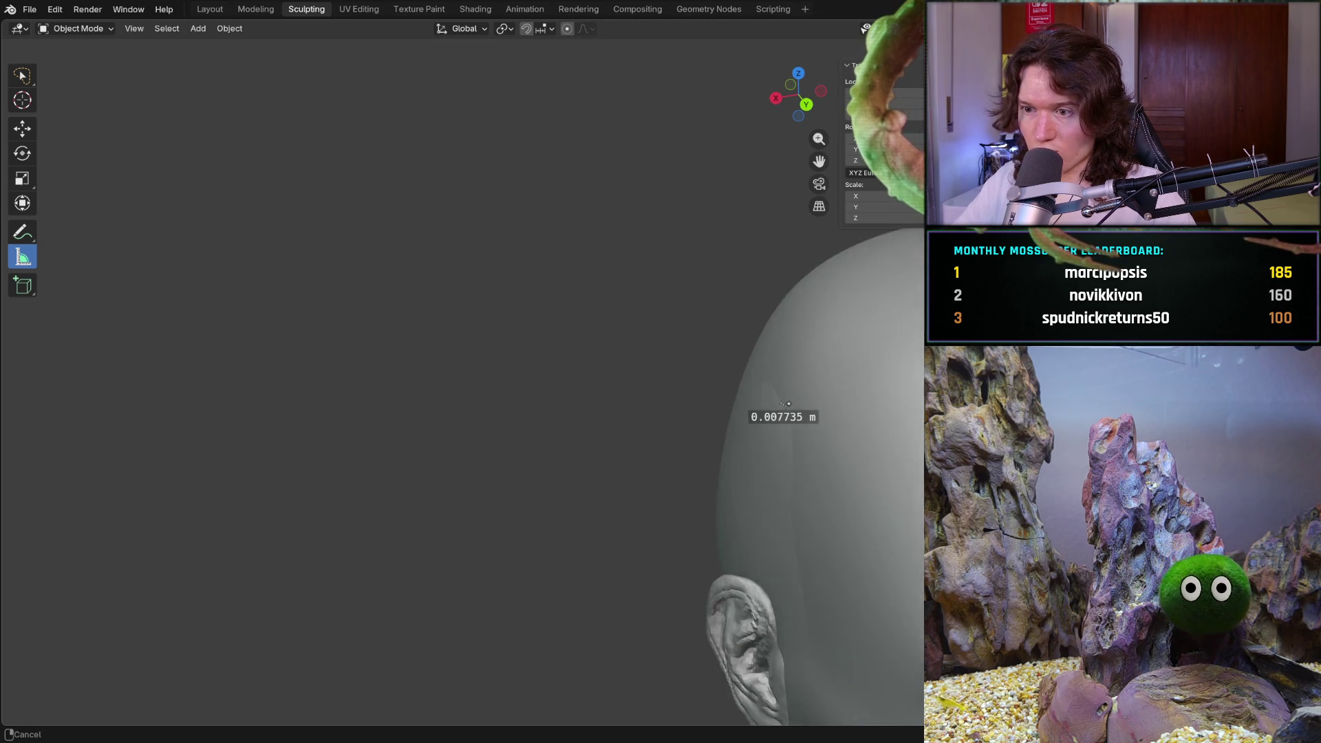
pyautogui.moveTo(670, 372)
pyautogui.mouseDown(button='middle')
pyautogui.moveTo(581, 335)
pyautogui.moveTo(516, 372)
pyautogui.moveTo(495, 309)
pyautogui.moveTo(506, 341)
pyautogui.mouseUp(button='middle')
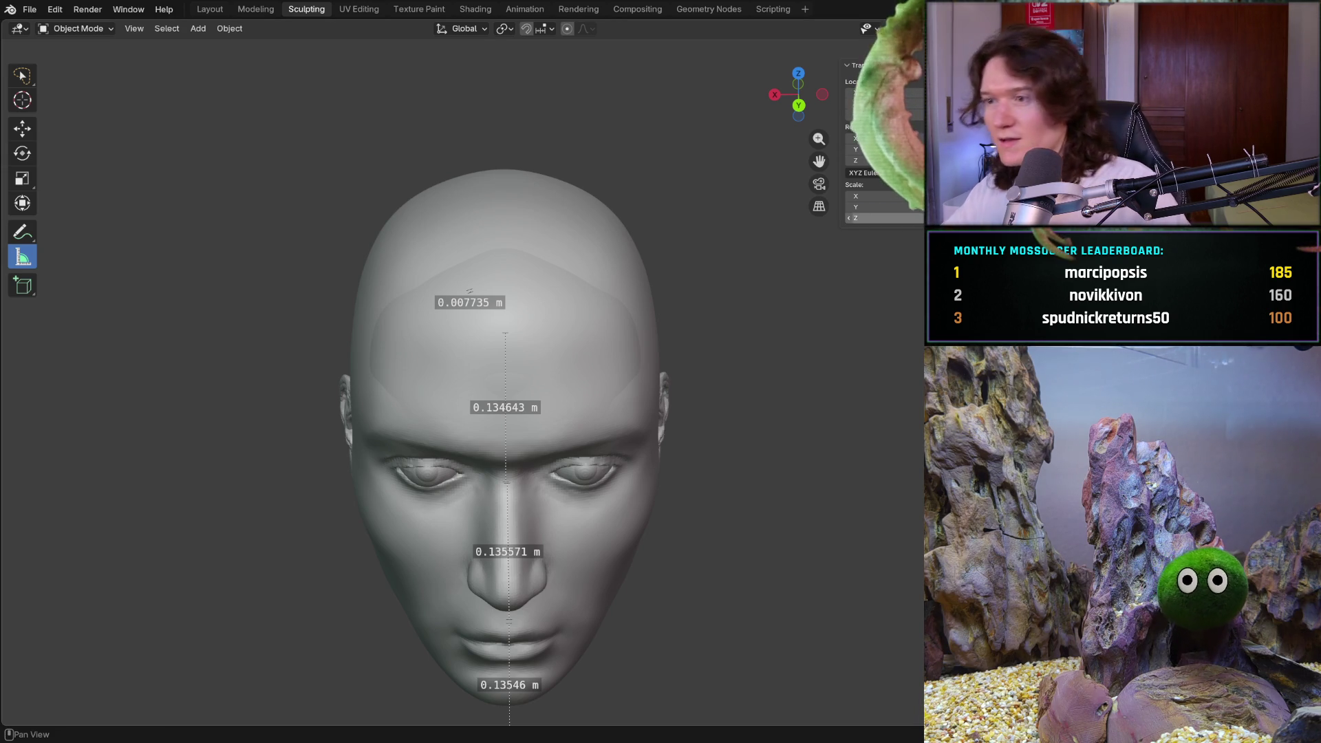
pyautogui.click(24, 128)
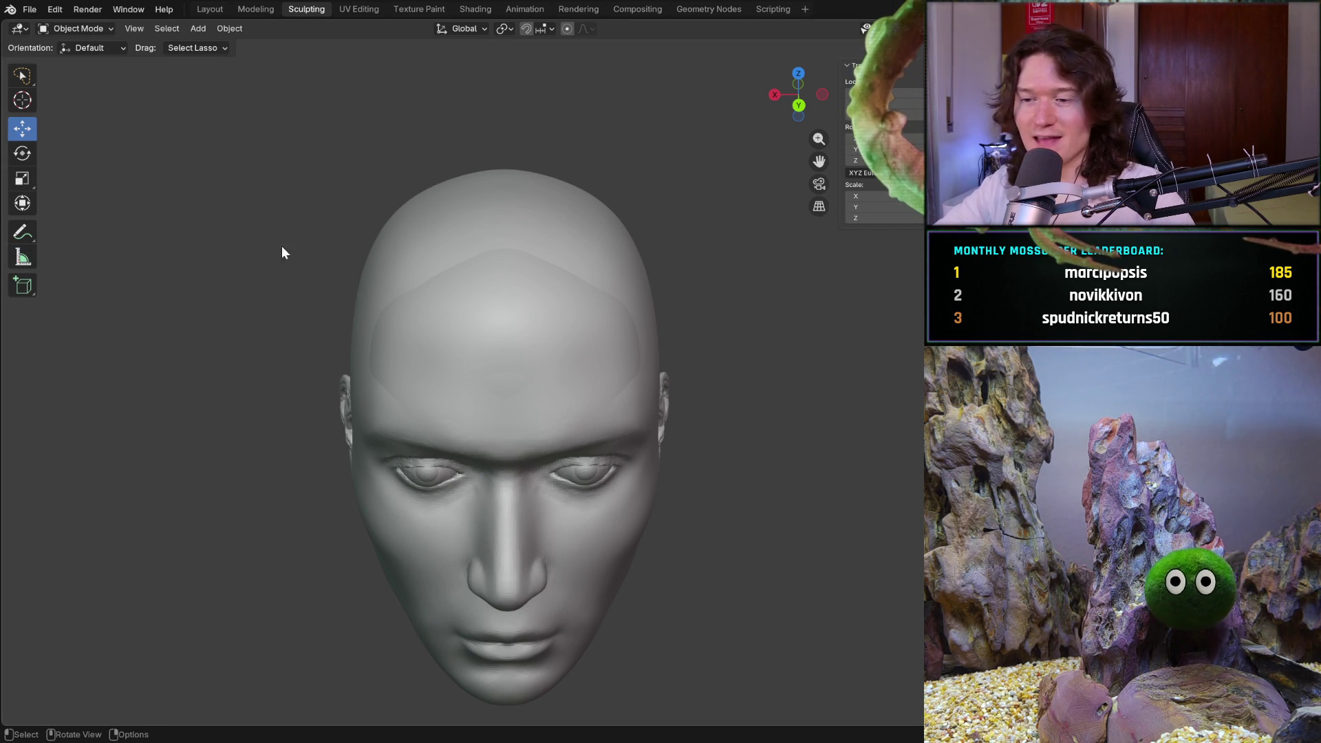
# Move the duplicate head off to the left, about 0.32 m beside the original
pyautogui.click(527, 383)
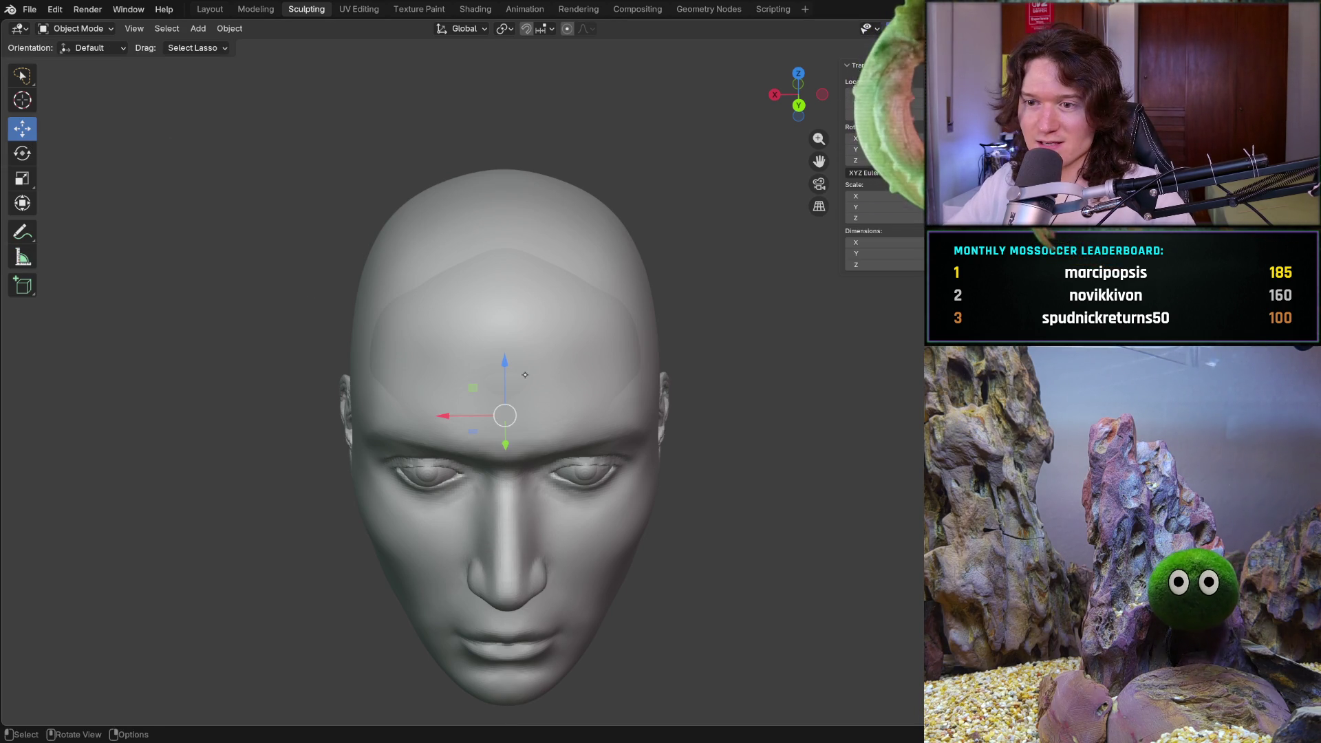
pyautogui.moveTo(470, 416); pyautogui.dragTo(155, 413)
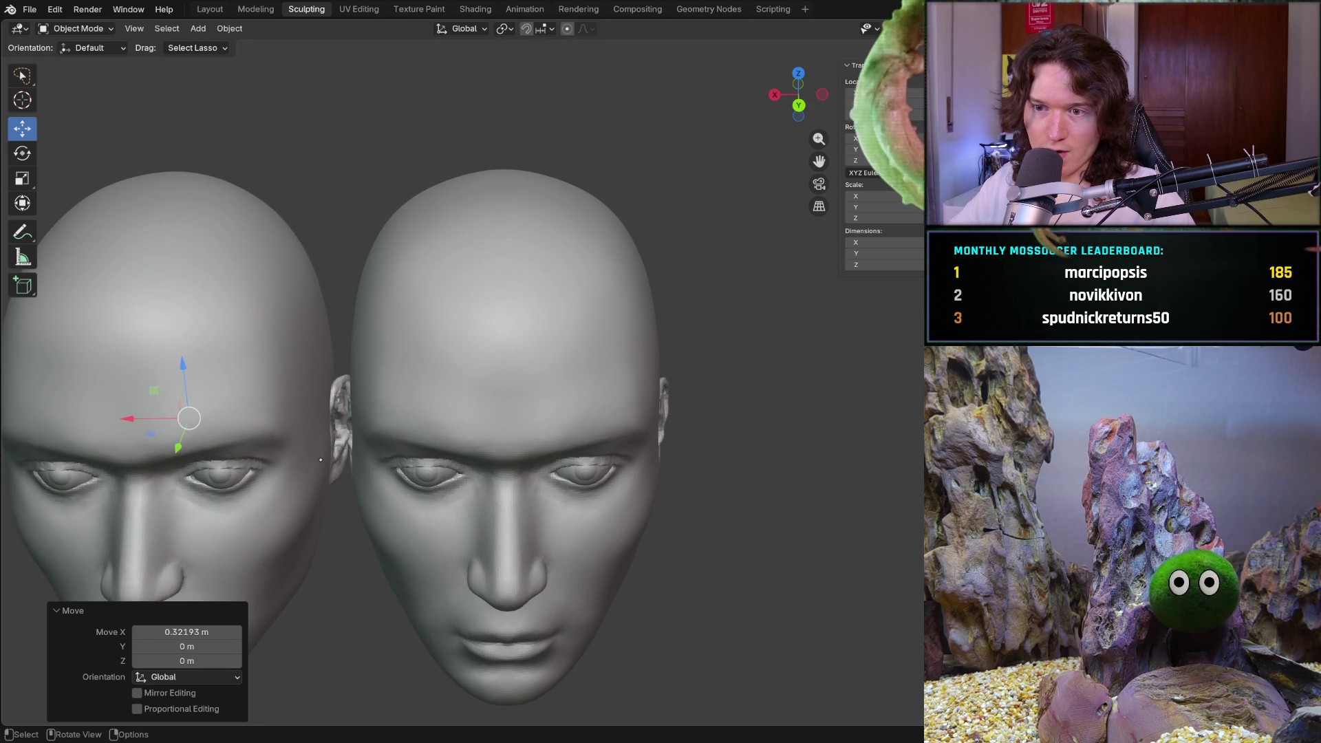
pyautogui.scroll(-3, 402, 485)
pyautogui.moveTo(372, 486)
pyautogui.mouseDown(button='middle')
pyautogui.moveTo(405, 493)
pyautogui.moveTo(399, 511)
pyautogui.moveTo(341, 475)
pyautogui.mouseUp(button='middle')
pyautogui.scroll(4, 414, 443)
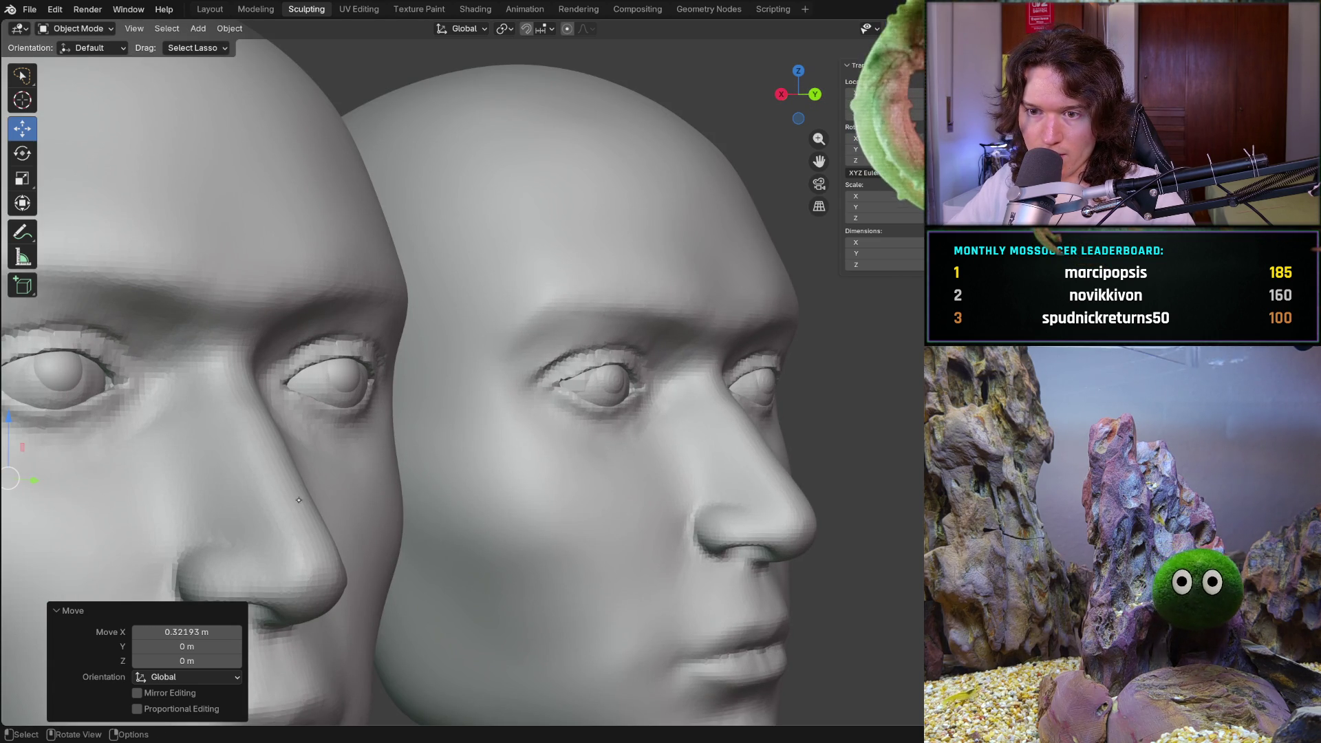
# Zoom out and orbit so both heads show from a three-quarter front angle
pyautogui.moveTo(294, 497); pyautogui.dragTo(250, 543, button='middle')
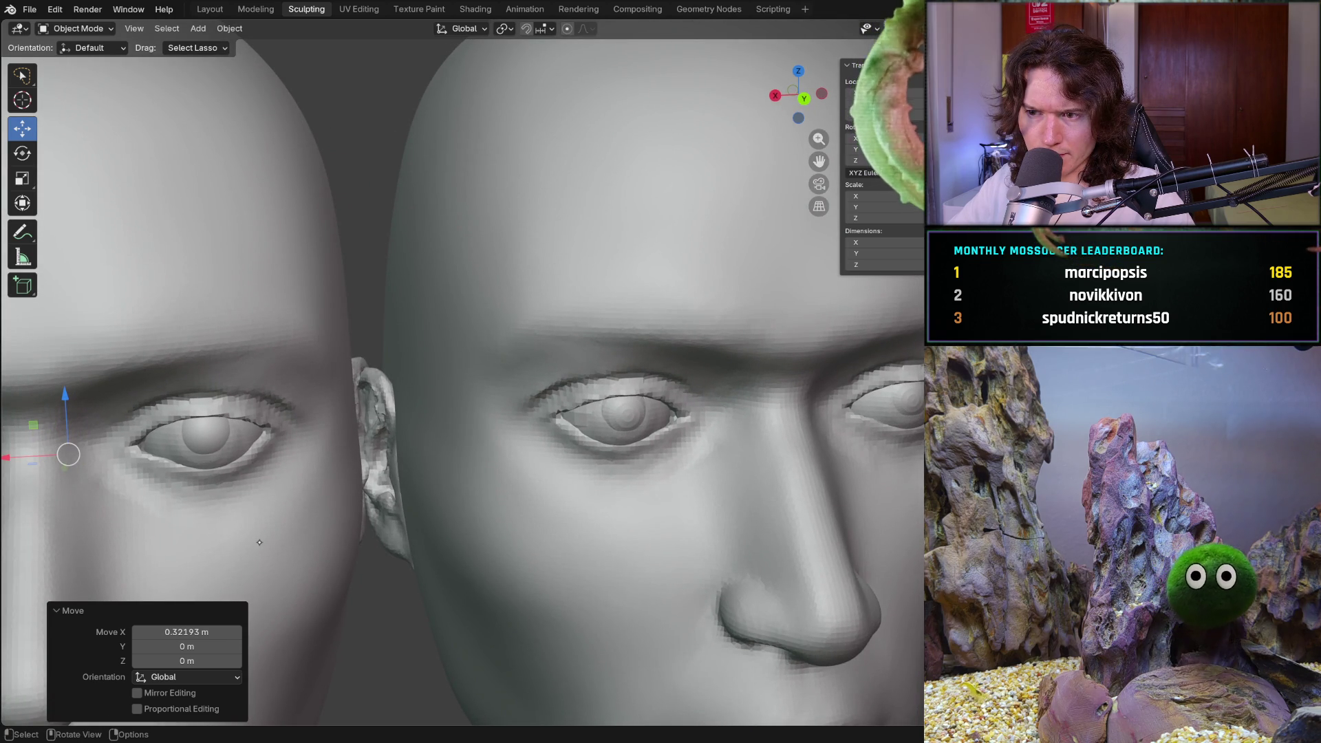
pyautogui.scroll(-4, 259, 542)
pyautogui.moveTo(259, 542)
pyautogui.mouseDown(button='middle')
pyautogui.moveTo(218, 596)
pyautogui.moveTo(364, 554)
pyautogui.mouseUp(button='middle')
pyautogui.moveTo(358, 542)
pyautogui.mouseDown(button='middle')
pyautogui.moveTo(281, 567)
pyautogui.moveTo(294, 427)
pyautogui.moveTo(306, 557)
pyautogui.moveTo(309, 537)
pyautogui.moveTo(360, 569)
pyautogui.moveTo(477, 458)
pyautogui.mouseUp(button='middle')
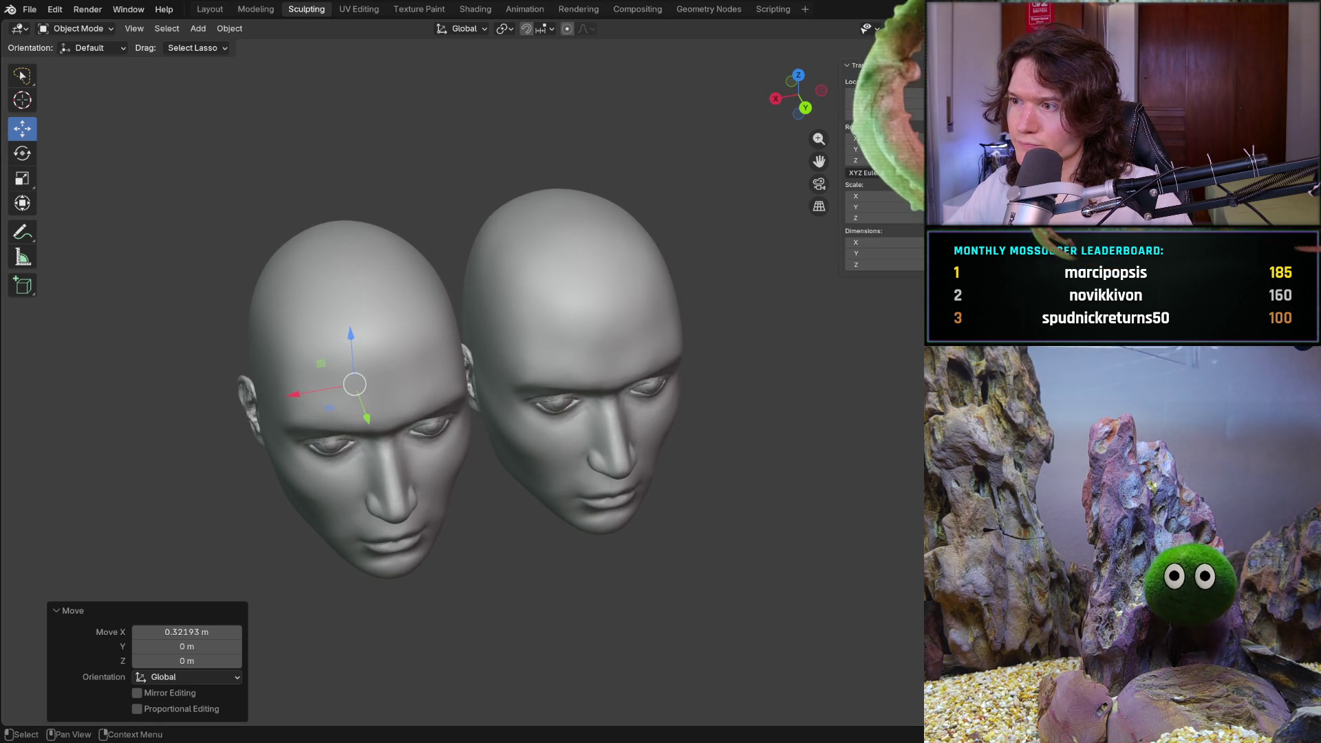
# Slide the second head along the X axis with the red gizmo arrow
pyautogui.click(559, 349)
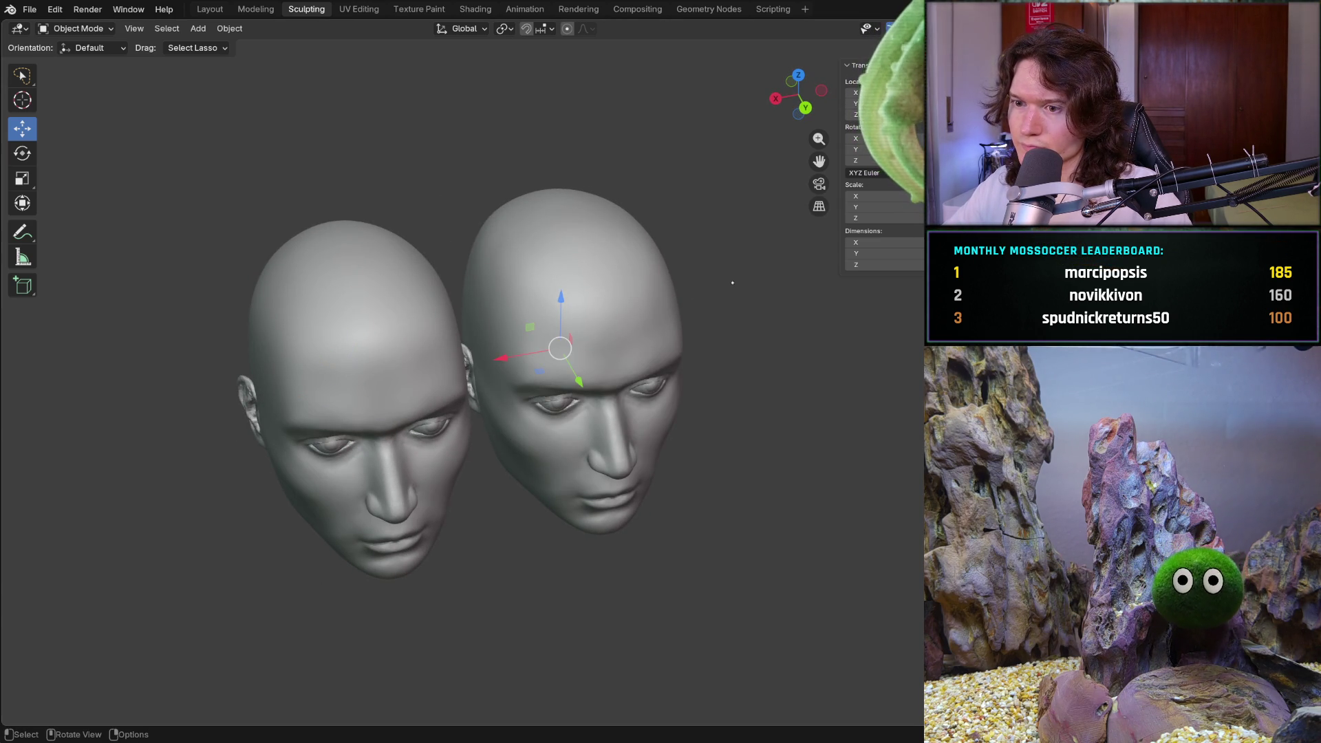
pyautogui.moveTo(503, 357); pyautogui.dragTo(535, 360)
pyautogui.moveTo(535, 393)
pyautogui.mouseDown(button='middle')
pyautogui.moveTo(431, 437)
pyautogui.moveTo(583, 456)
pyautogui.moveTo(482, 466)
pyautogui.mouseUp(button='middle')
# Grab the second head onto the first at about 0.36 m along X, then start moving it again
pyautogui.press('g')
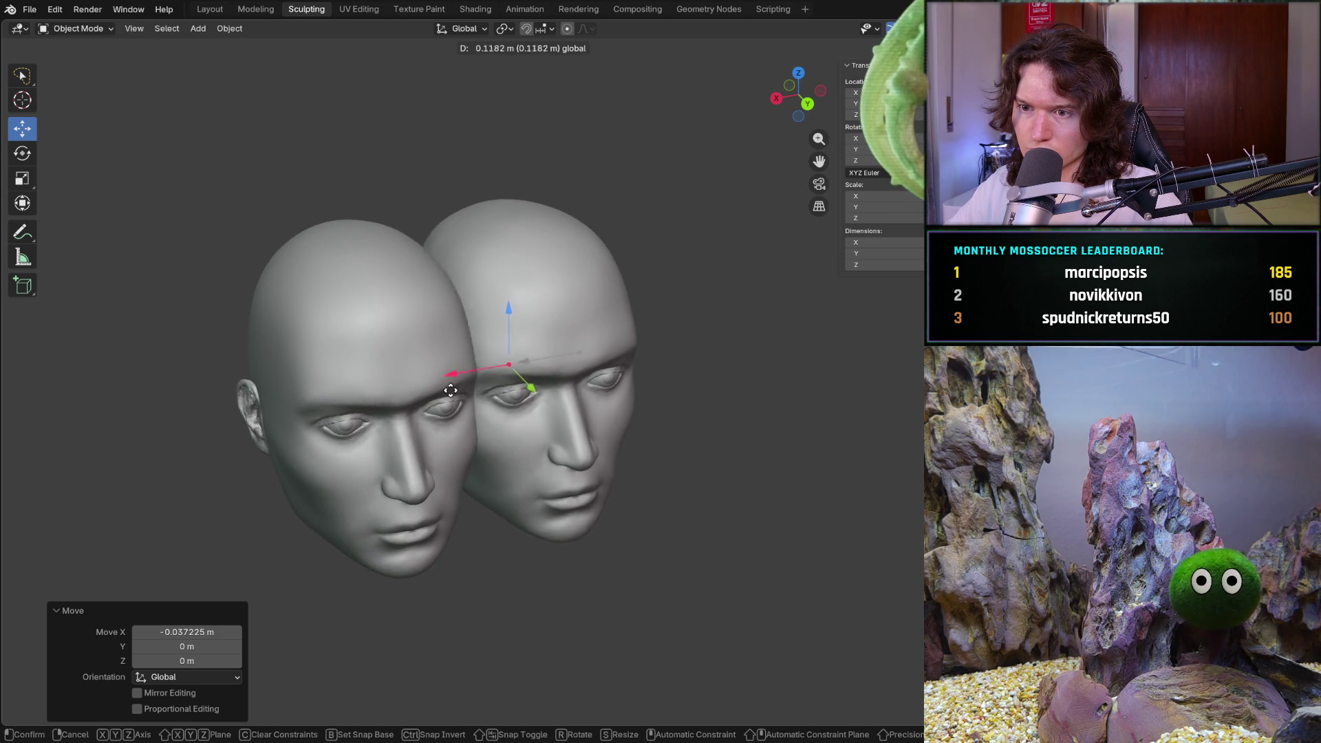
pyautogui.click(298, 422)
pyautogui.moveTo(297, 422)
pyautogui.mouseDown(button='middle')
pyautogui.moveTo(340, 469)
pyautogui.moveTo(267, 445)
pyautogui.mouseUp(button='middle')
pyautogui.scroll(4, 341, 470)
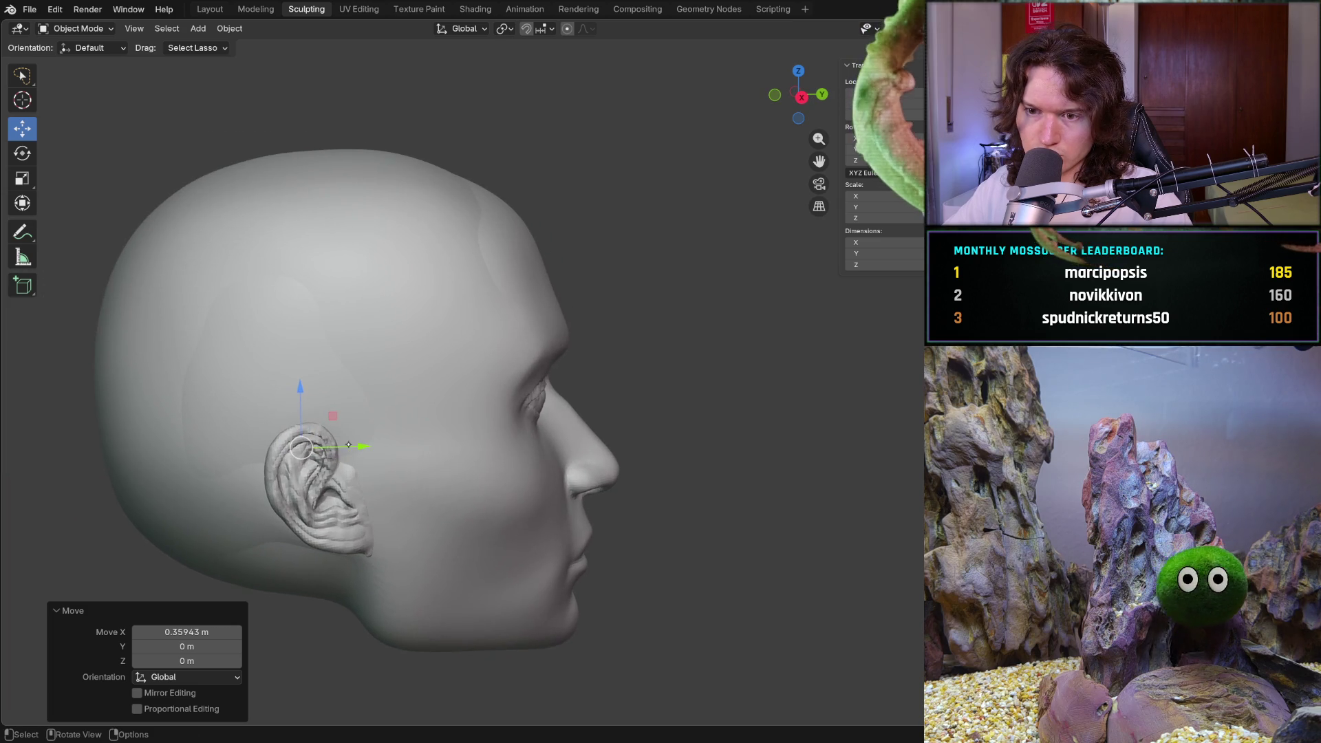
pyautogui.press('g')
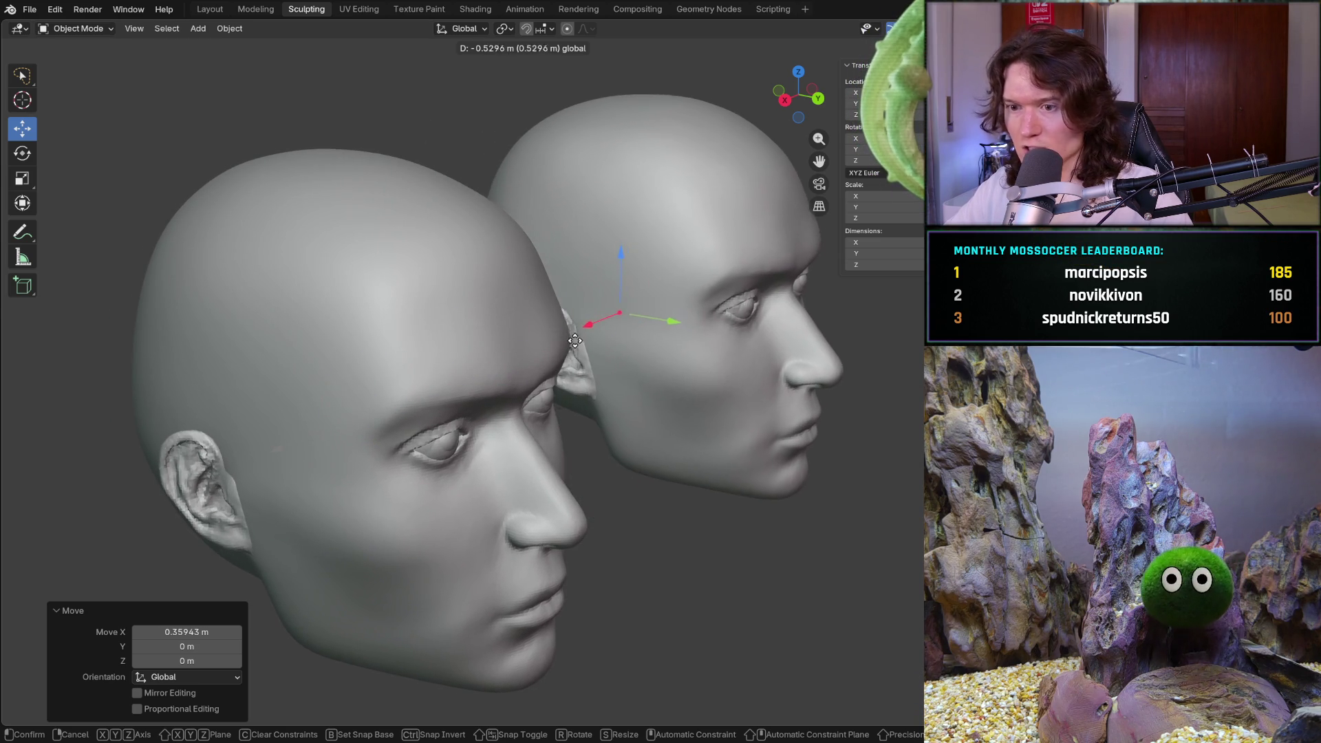
# Confirm the second head at -0.54951 m along X and switch to the web browser
pyautogui.click(619, 309)
pyautogui.scroll(2, 619, 310)
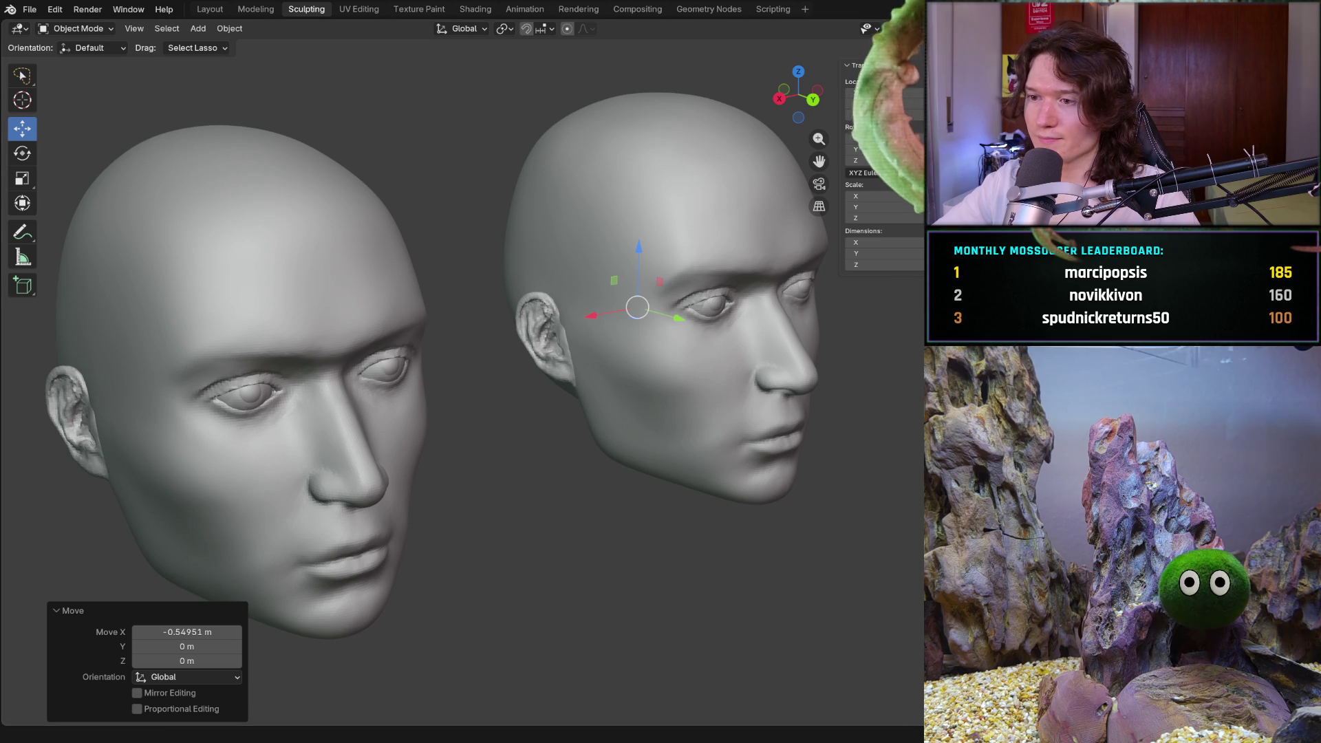
pyautogui.hotkey('alt', 'Tab')
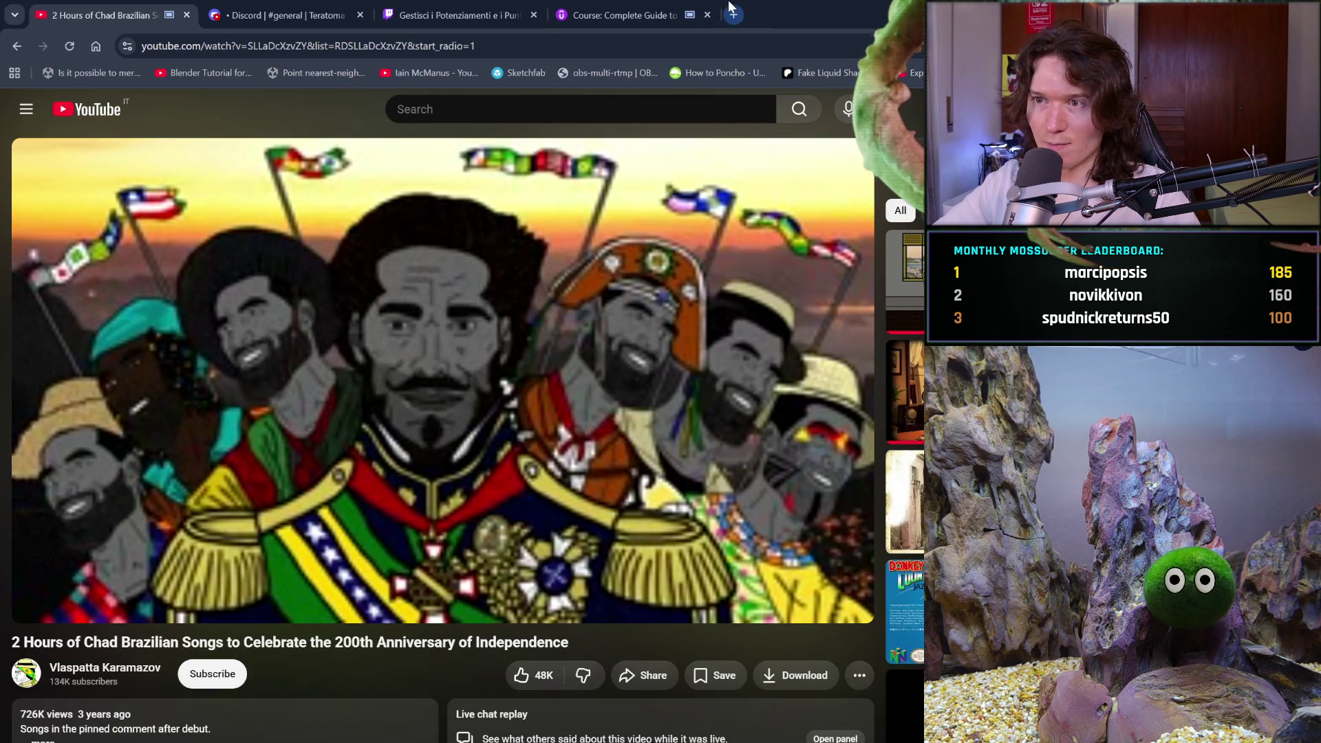
# Start a new blank Chrome tab for searching how to import between Blender files
pyautogui.click(732, 15)
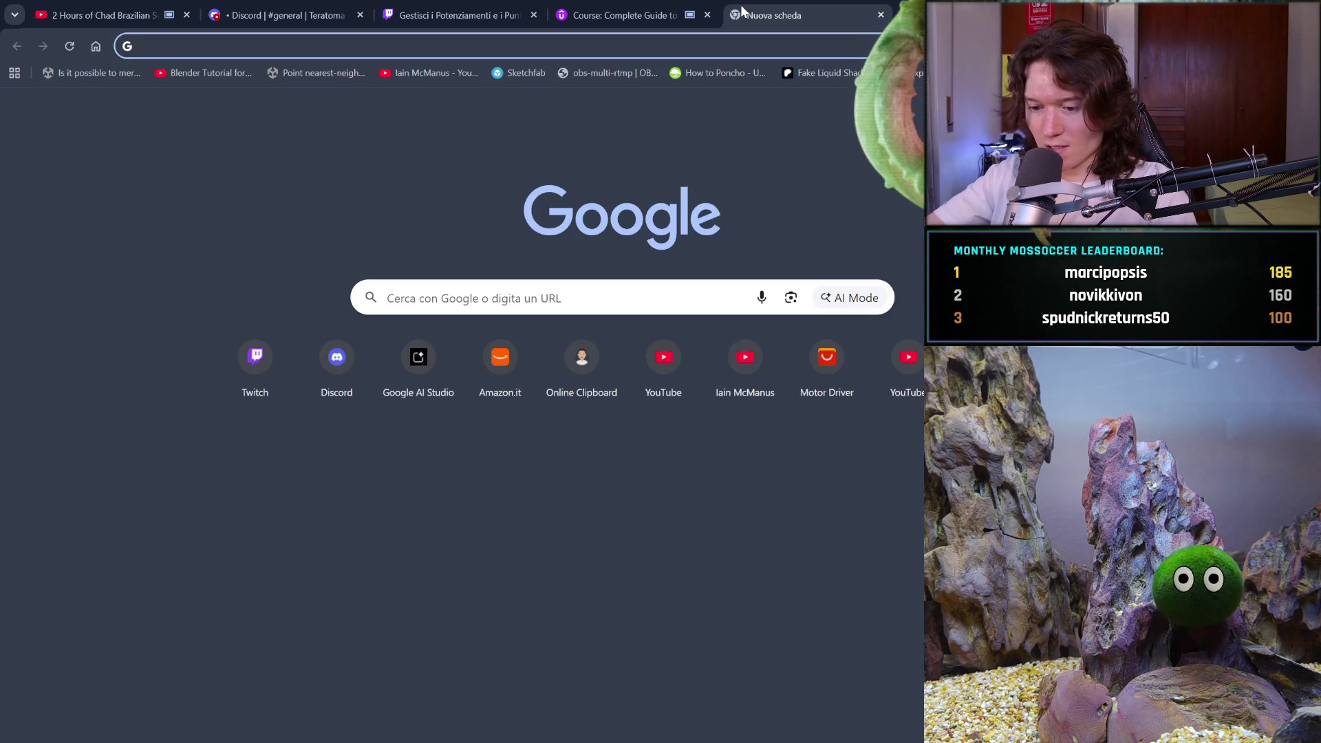
pyautogui.write('how to mKE 3D CURSOR MENU POP UP')
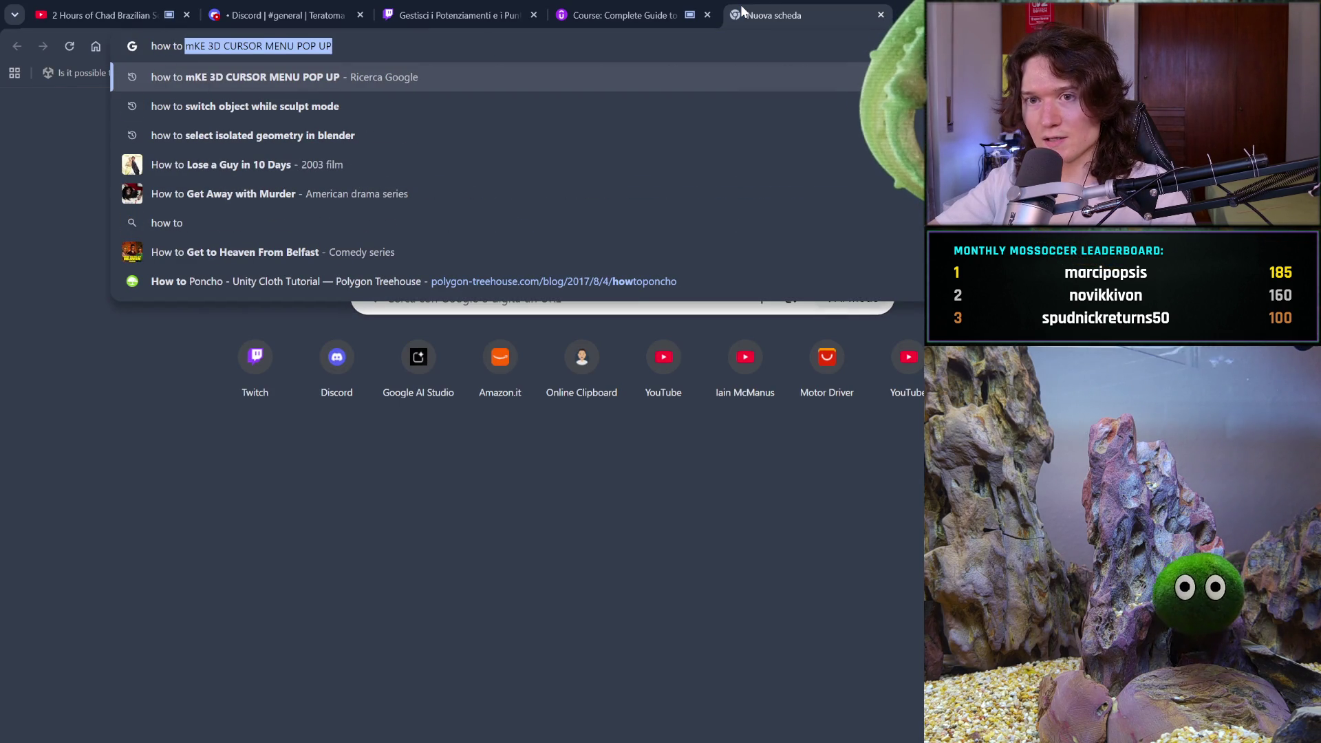
pyautogui.write(' impo')
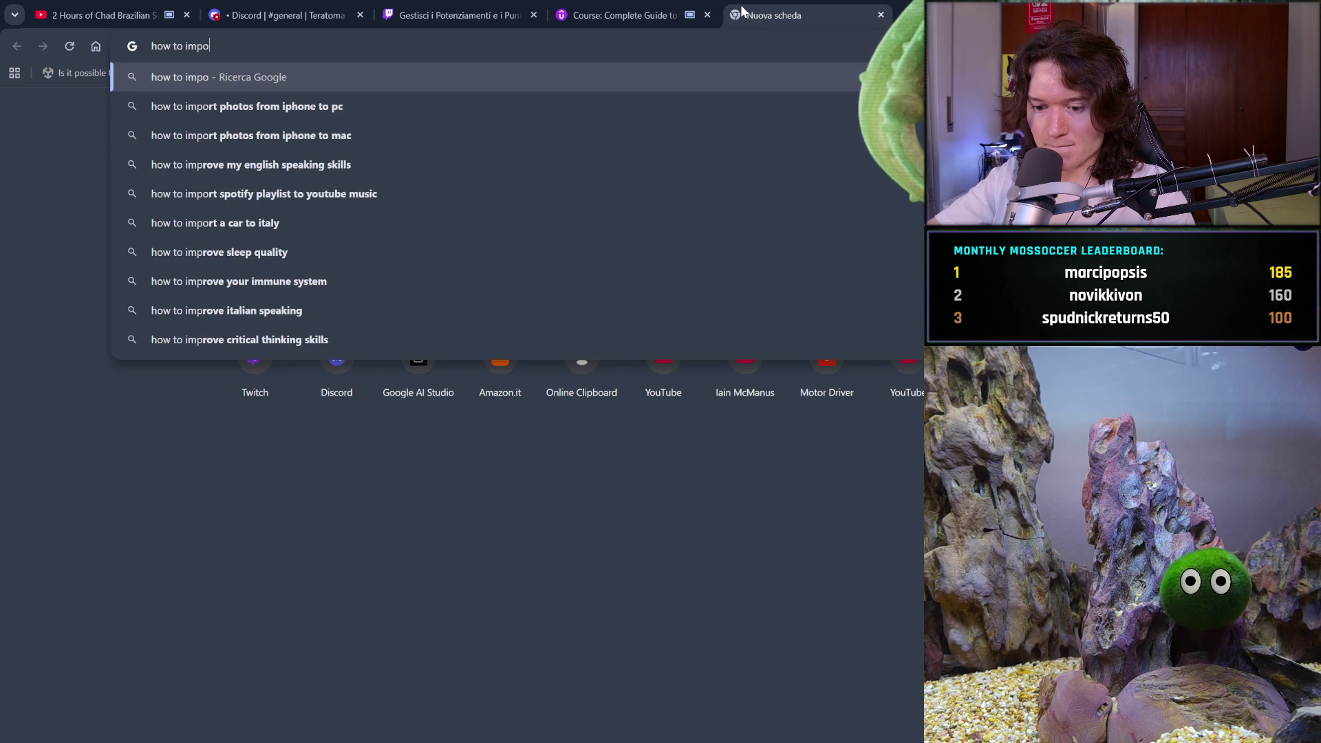
pyautogui.write('rt fil')
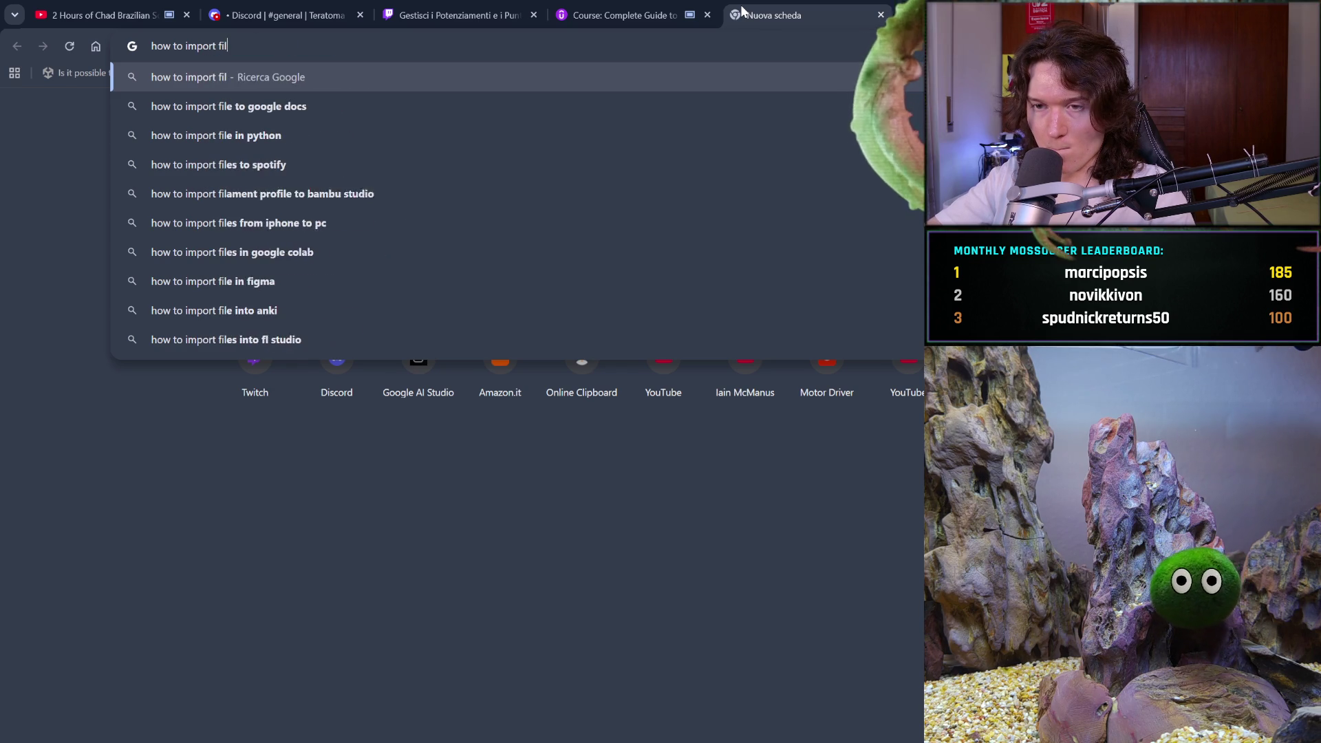
pyautogui.write('es from ')
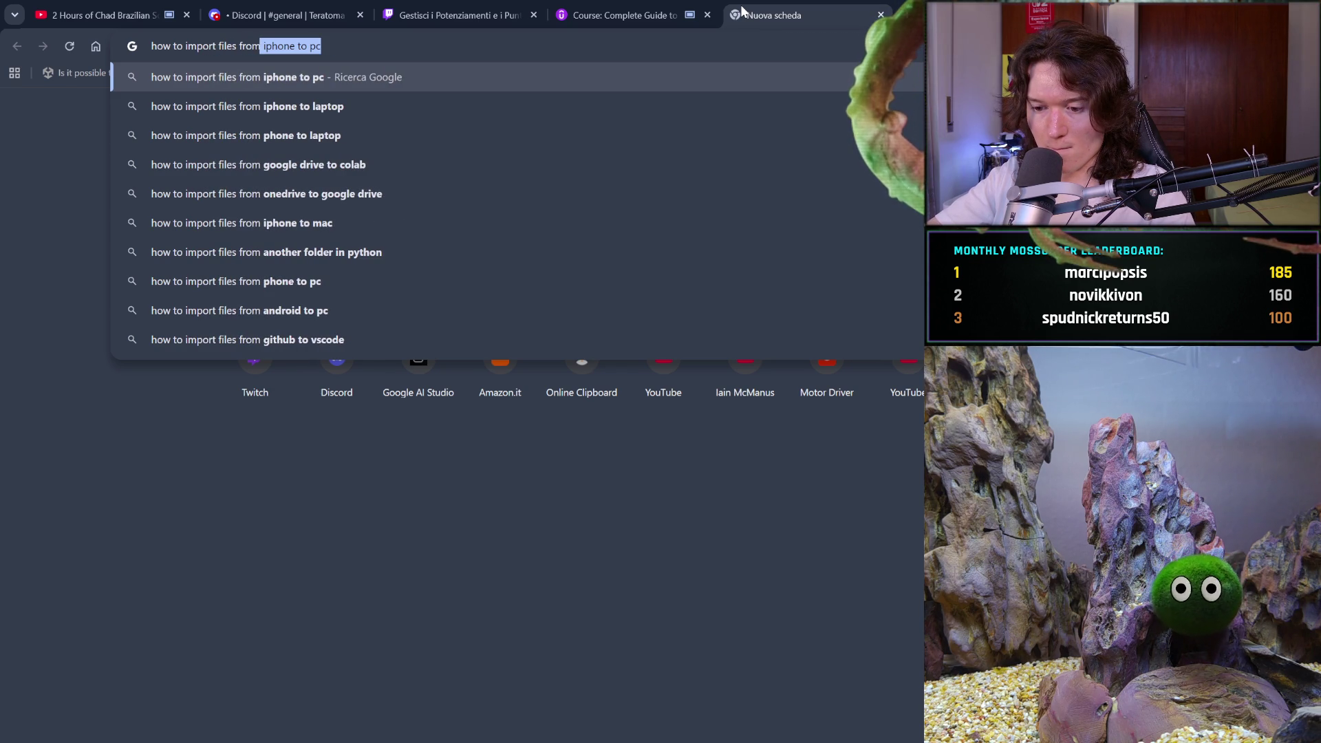
pyautogui.write('blende')
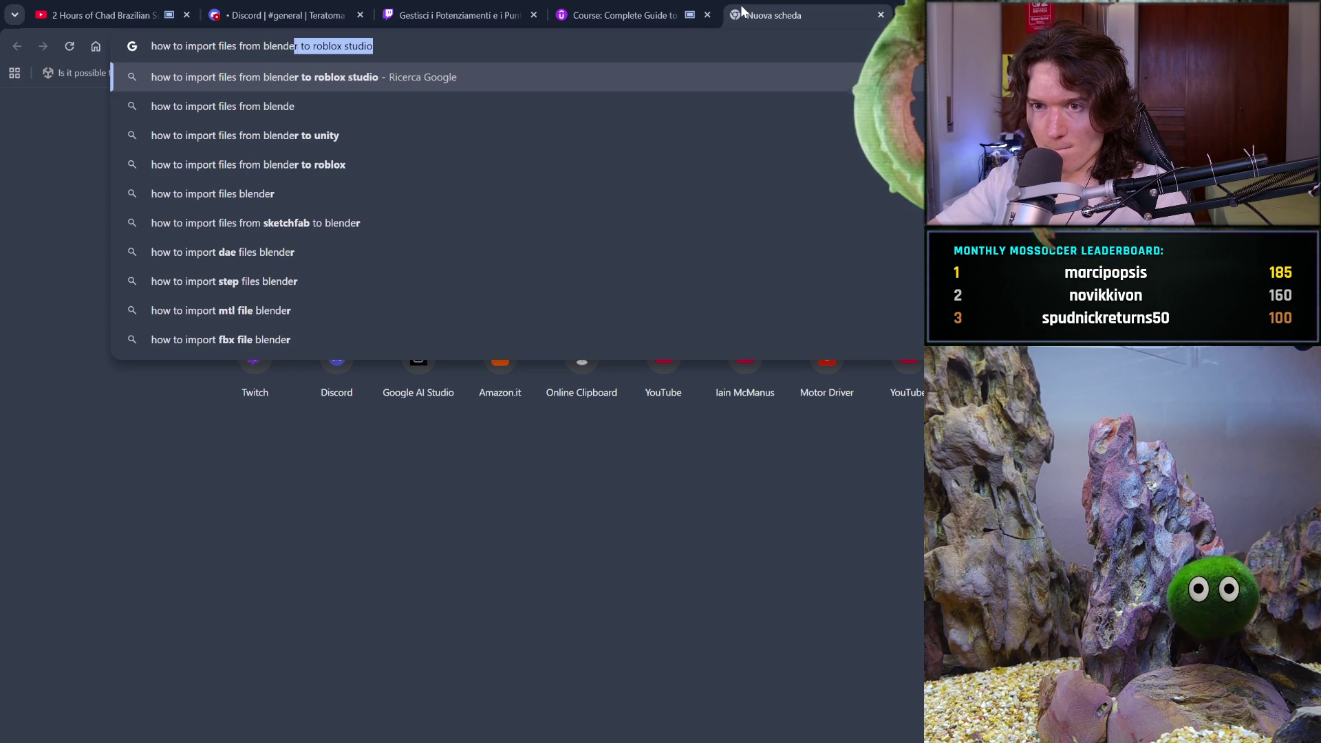
pyautogui.write('r to blende')
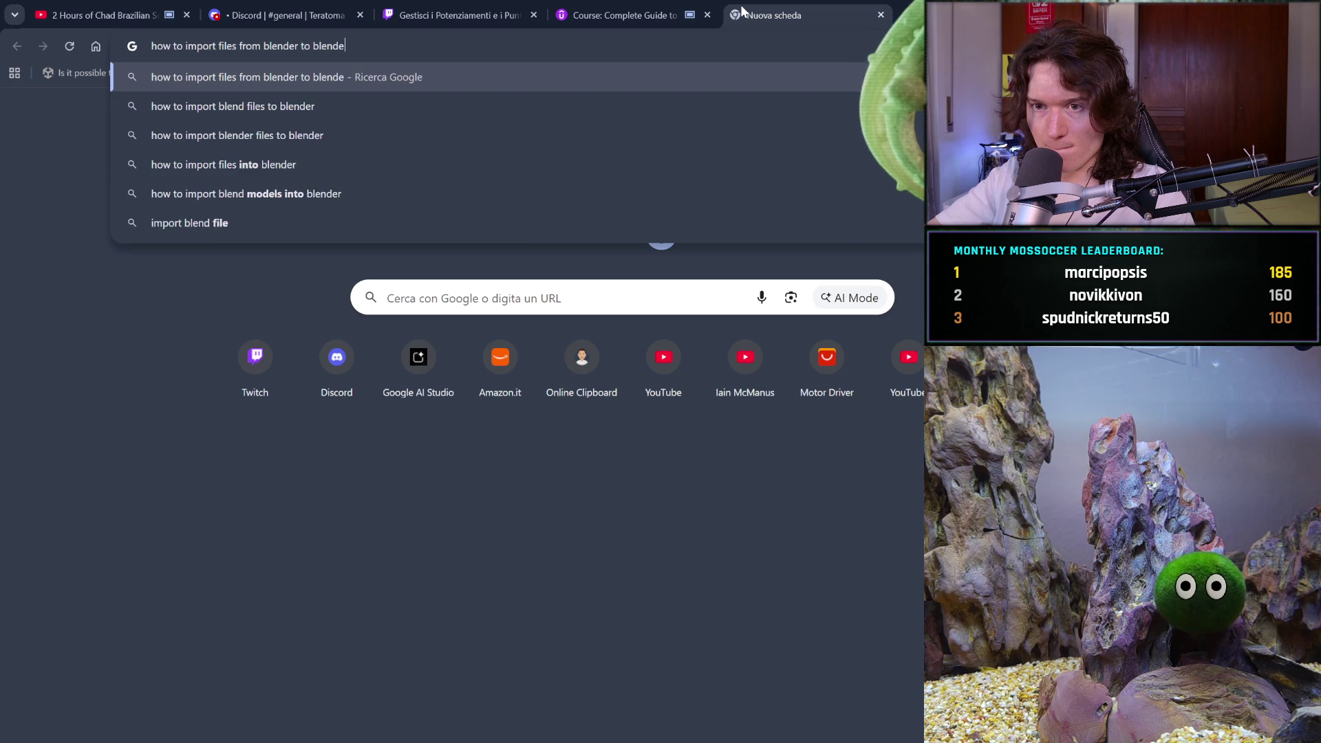
pyautogui.write('r main')
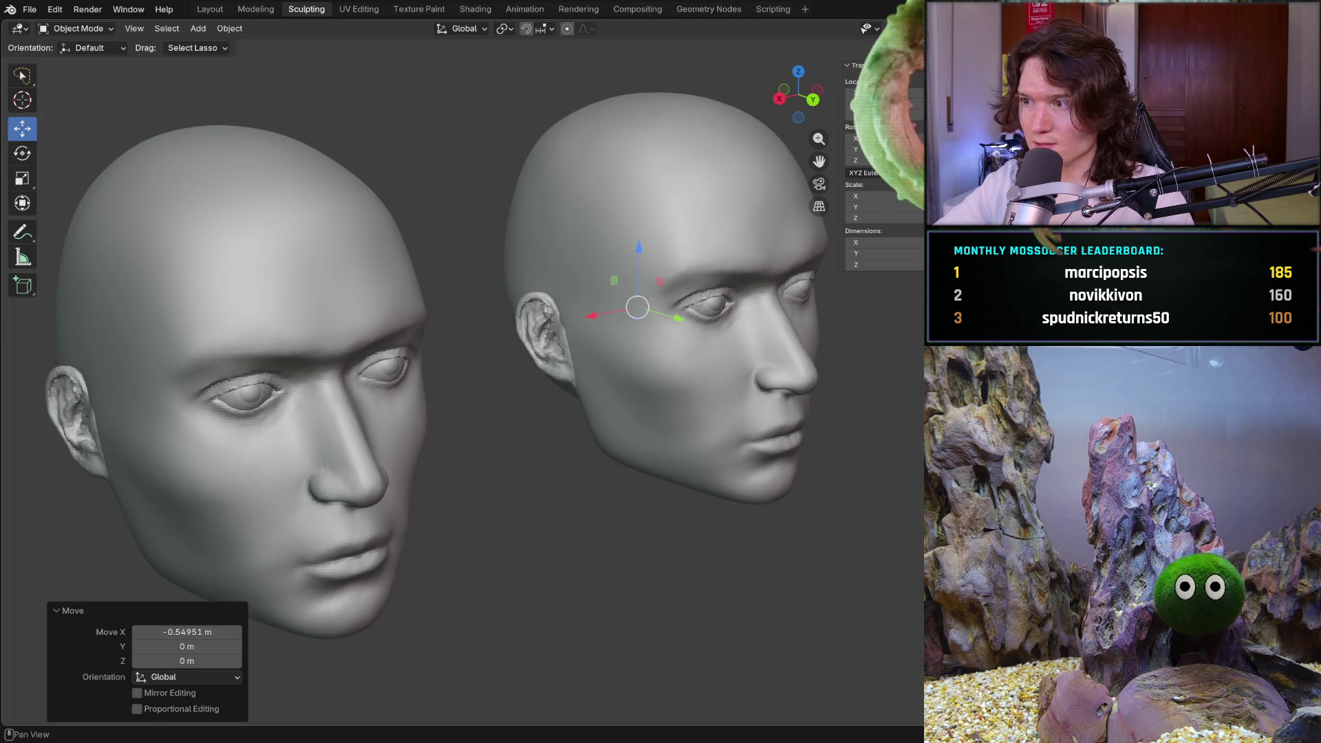
# Undo and redo through the head edits so only one head remains, with the eye active
pyautogui.hotkey('ctrl', 'z')
pyautogui.hotkey('ctrl', 'shift', 'z')
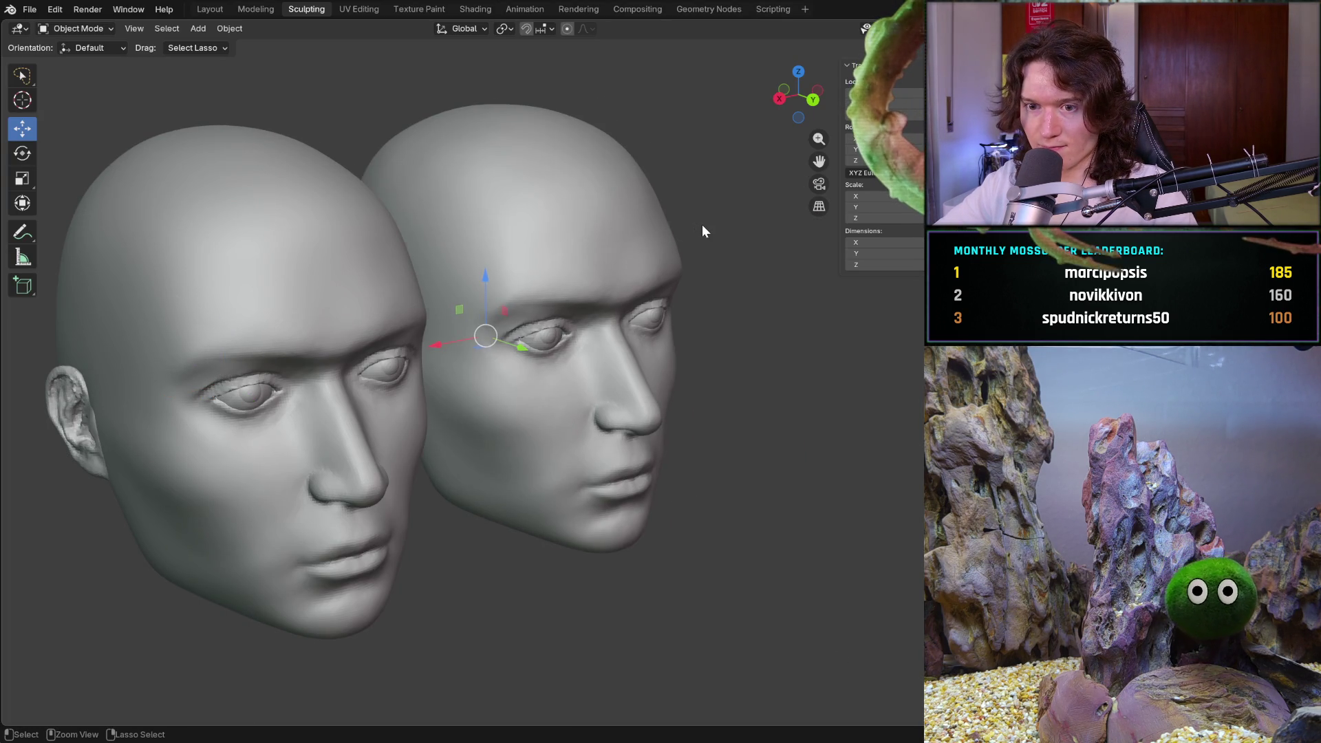
pyautogui.hotkey('ctrl', 'z')
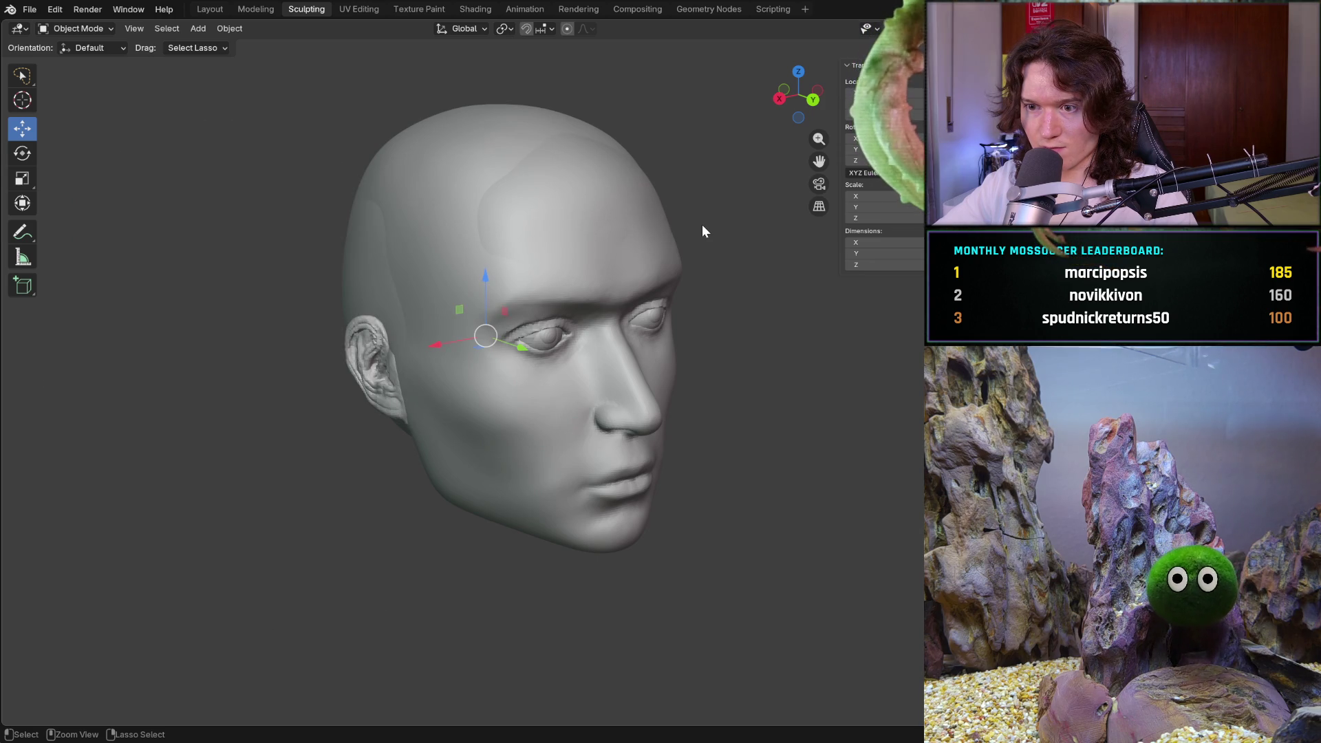
pyautogui.hotkey('ctrl', 'shift', 'z')
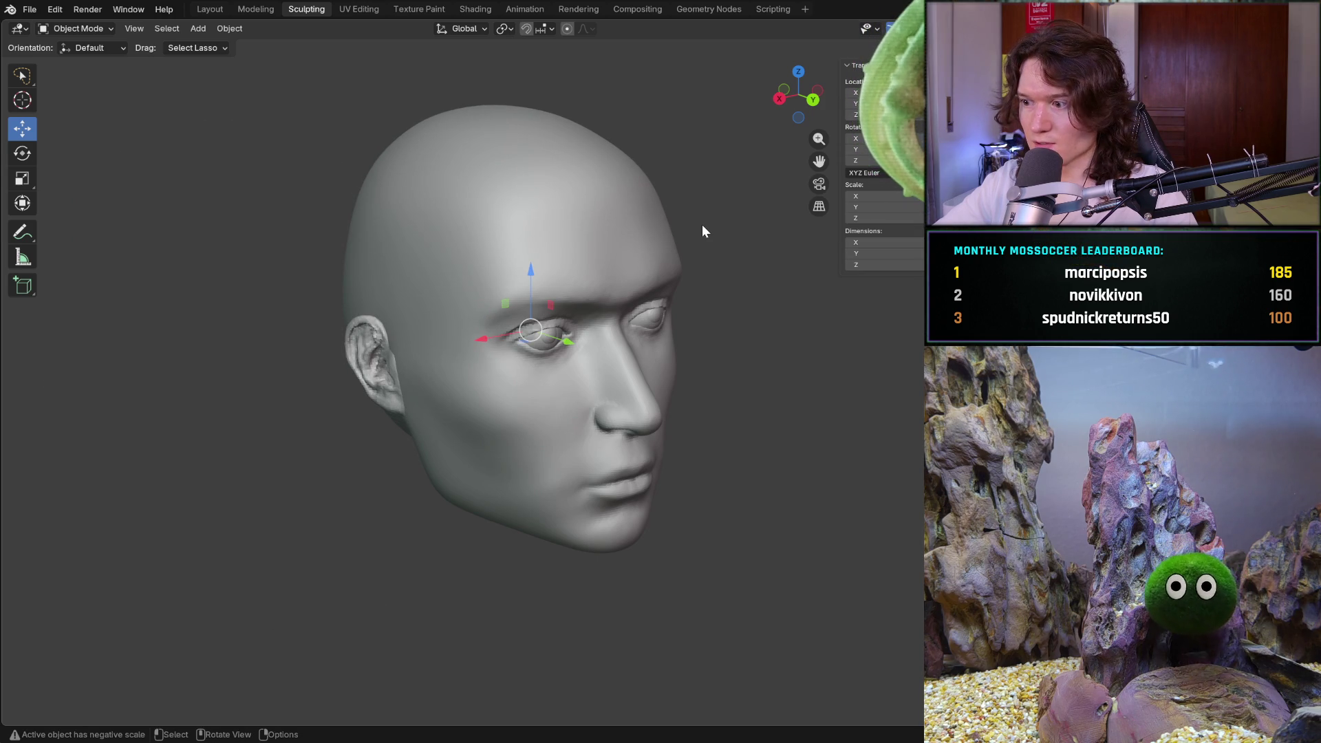
pyautogui.click(30, 10)
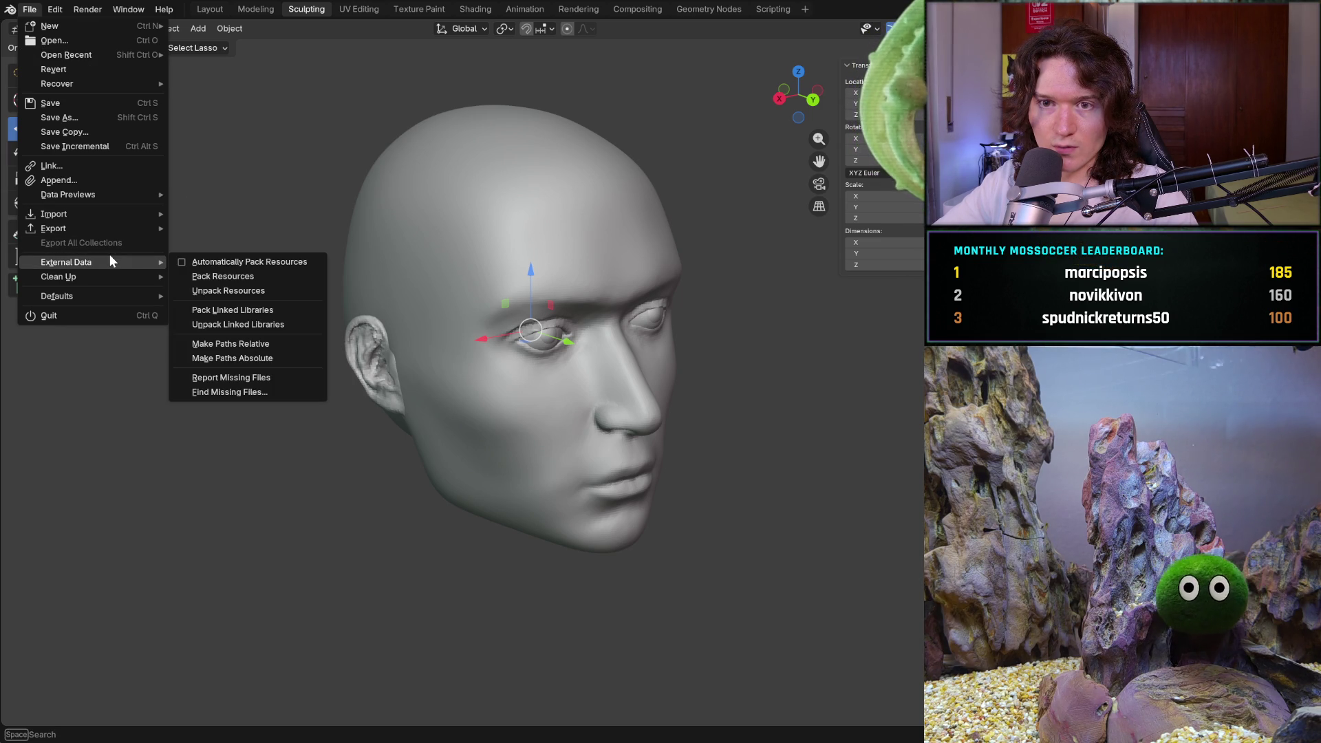
pyautogui.moveTo(63, 228)
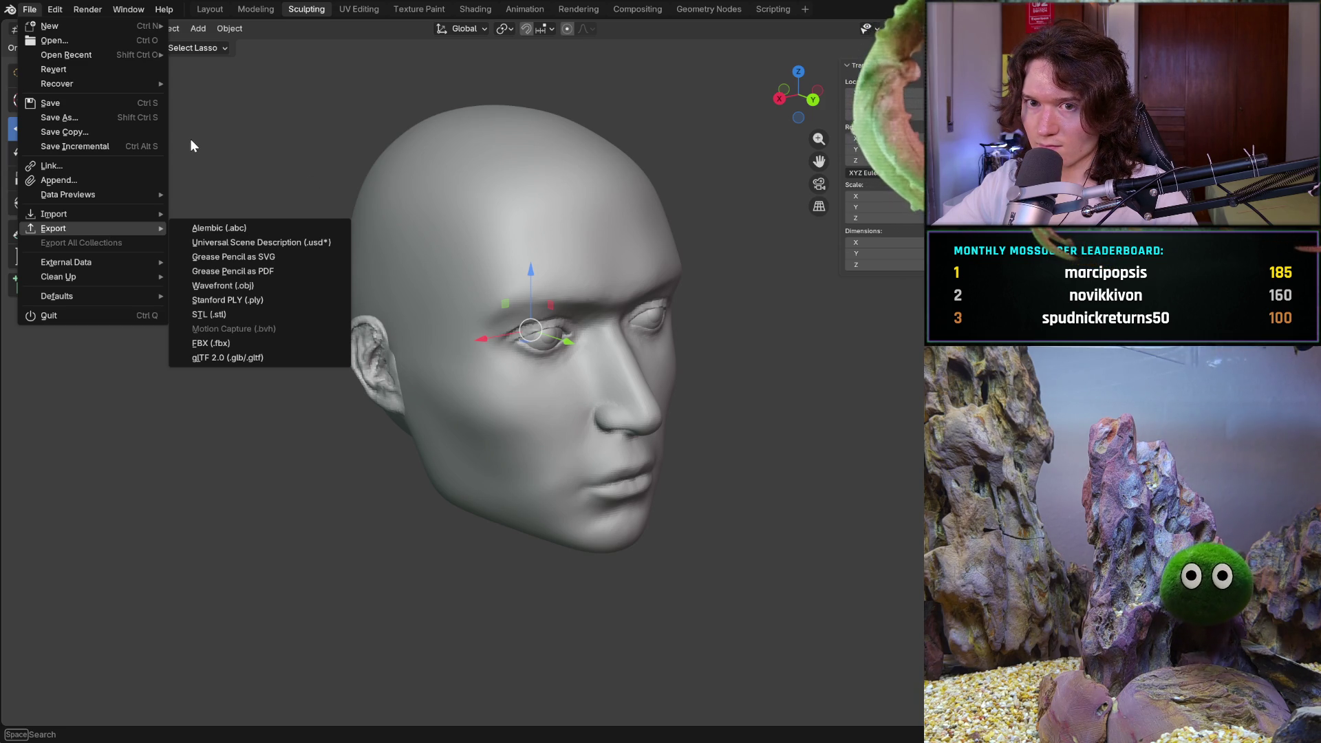
# Dismiss the File menu and inspect the sidebar ID and data-block context menus without changes
pyautogui.press('Escape')
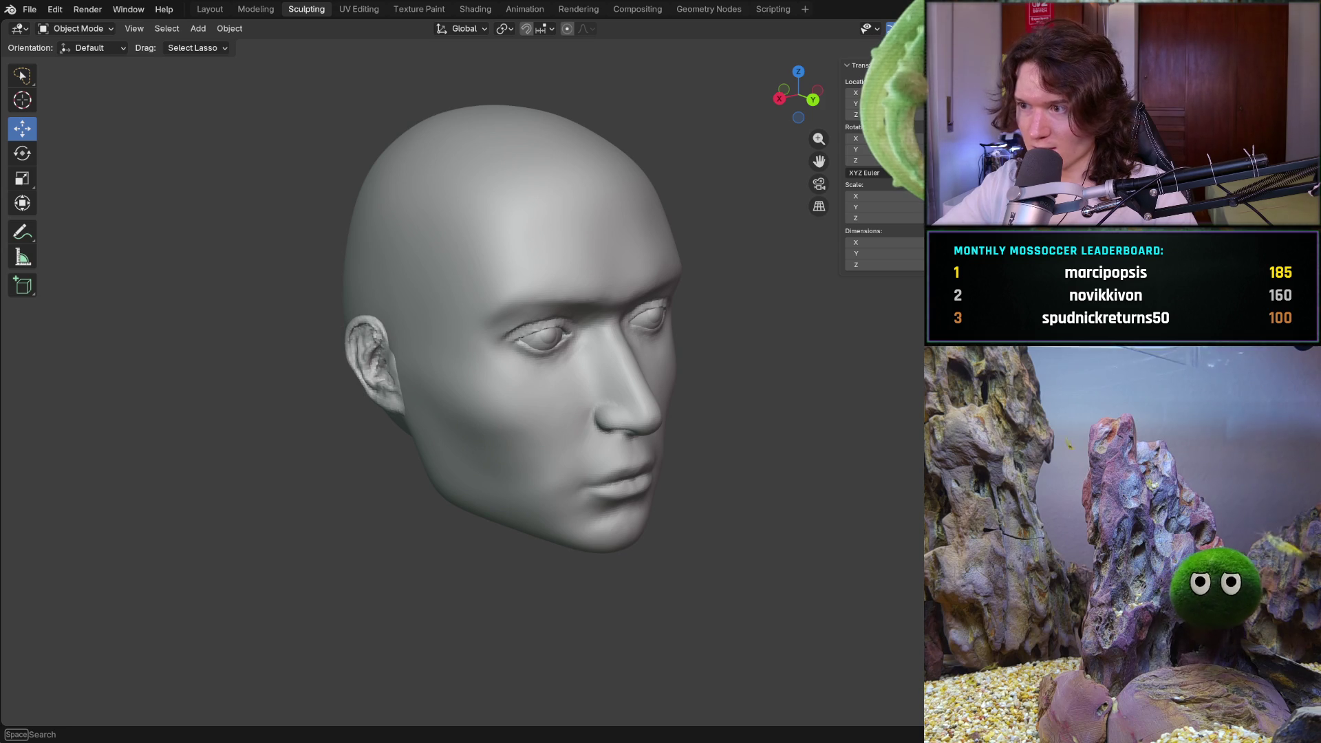
pyautogui.rightClick(771, 355)
pyautogui.rightClick(772, 375)
pyautogui.press('Escape')
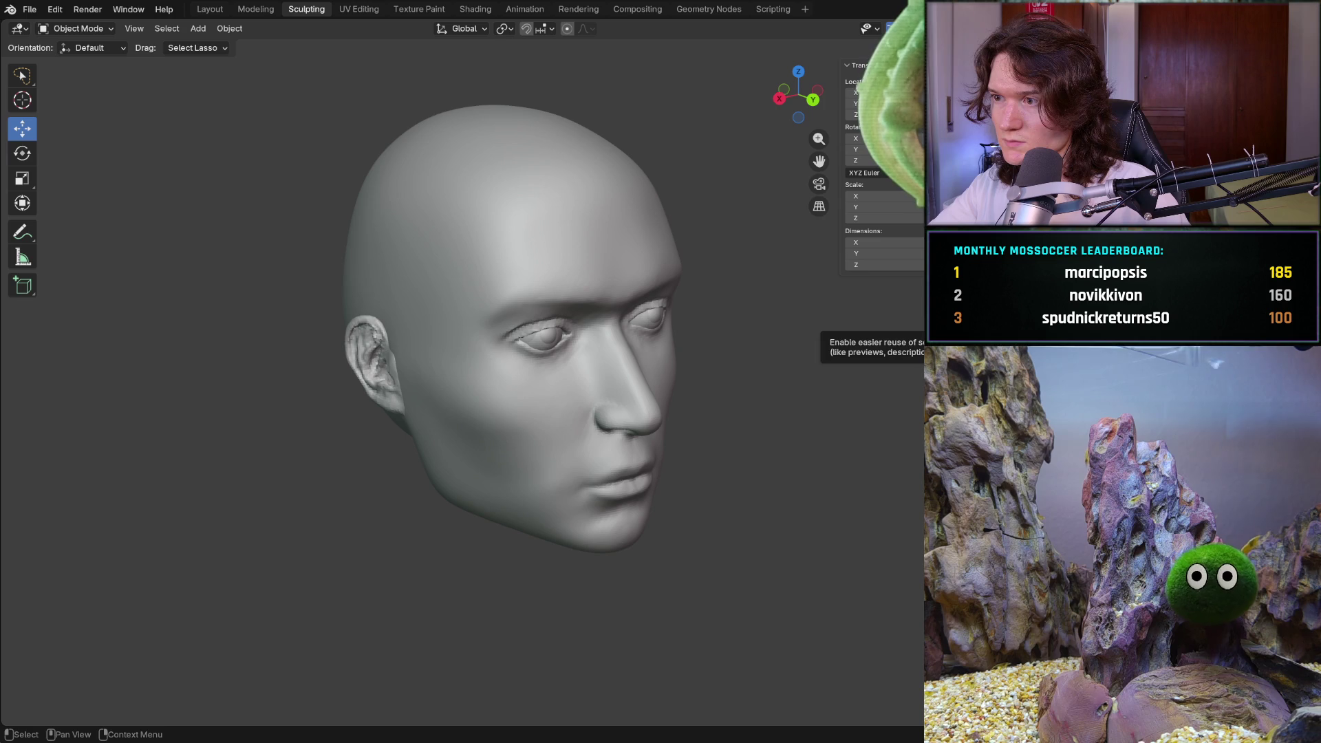
pyautogui.rightClick(919, 294)
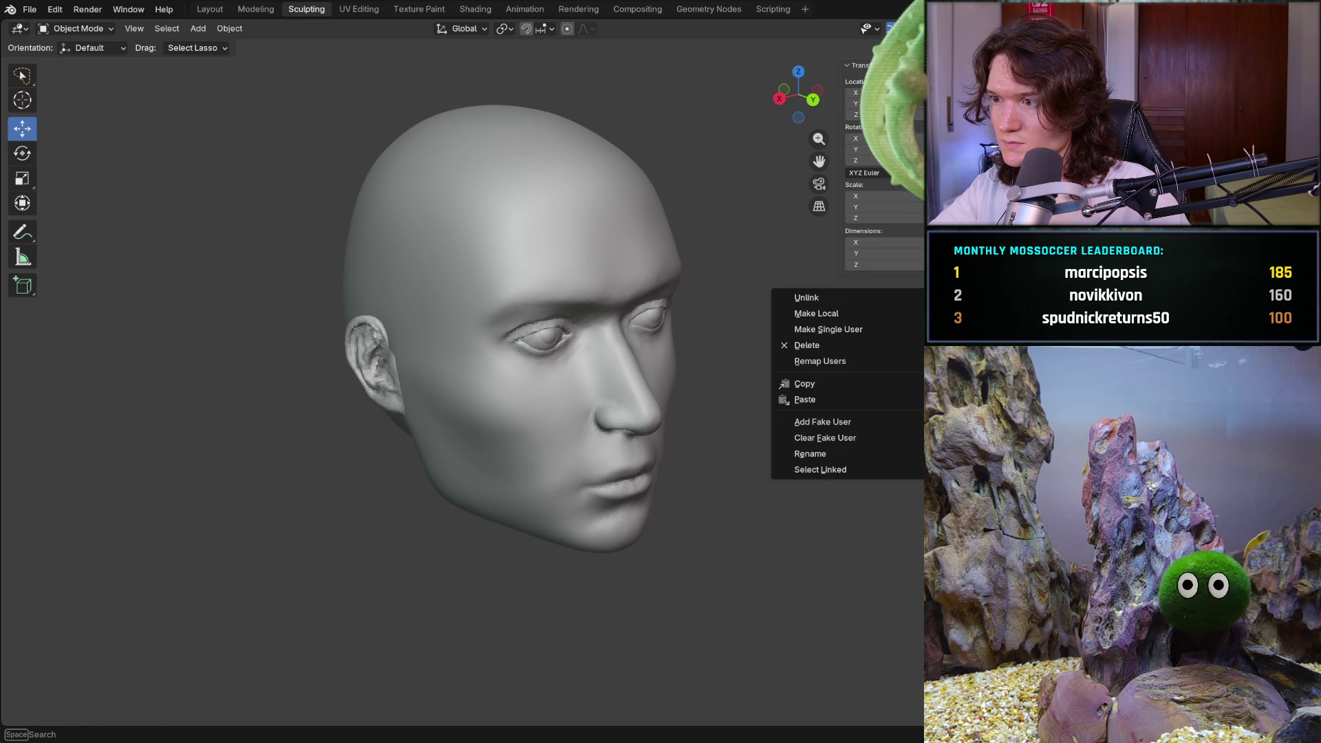
pyautogui.press('Escape')
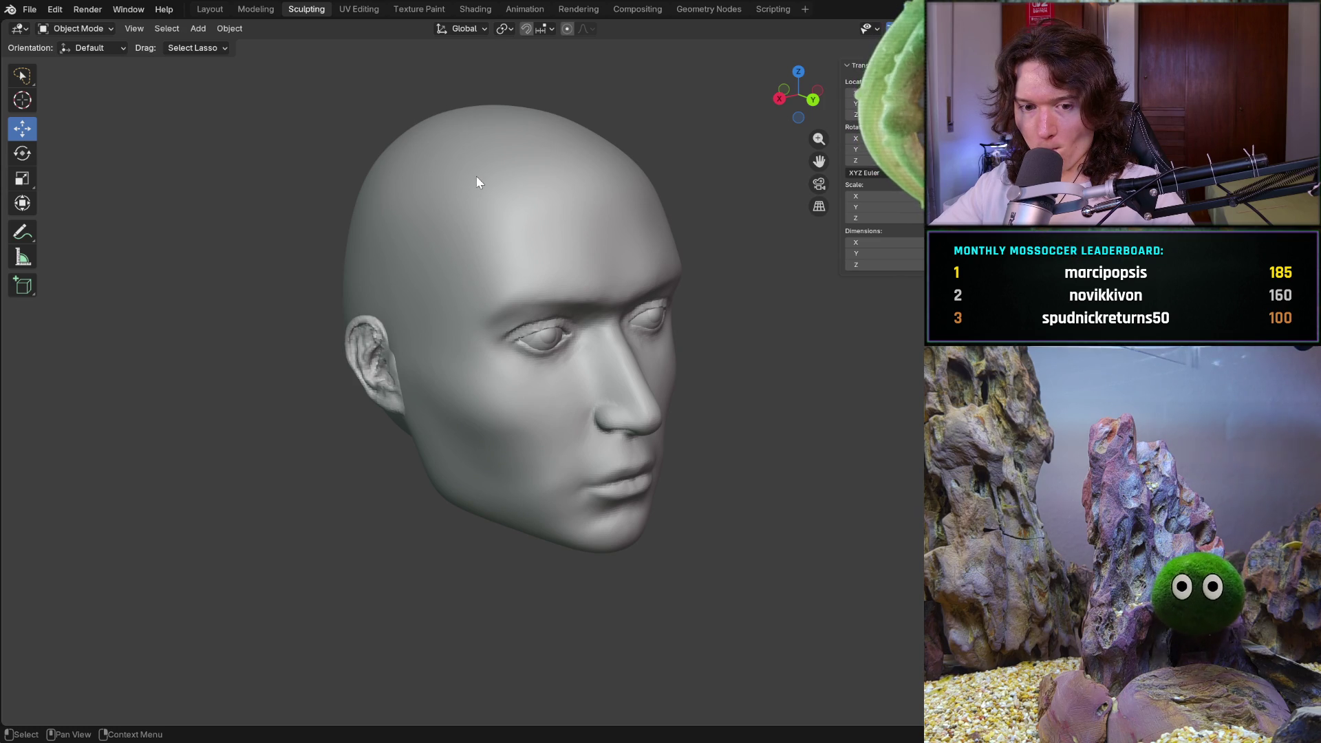
pyautogui.click(30, 11)
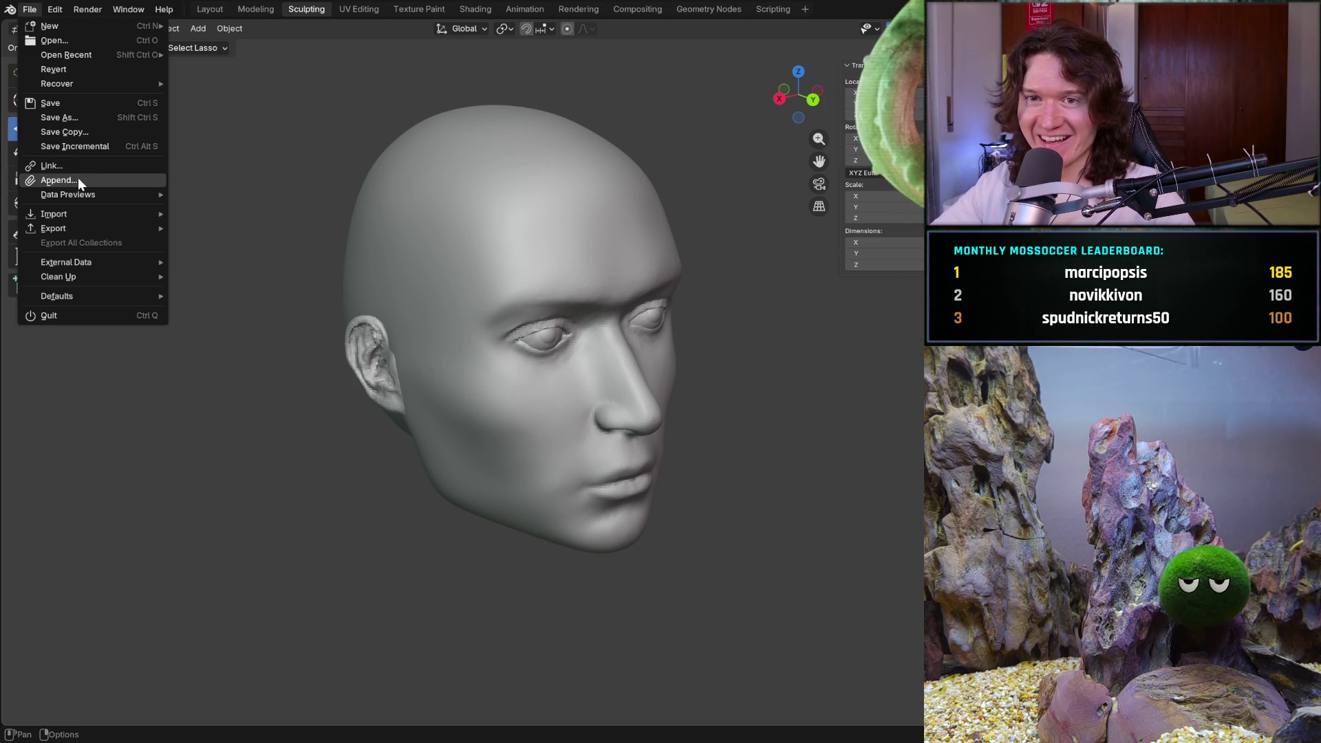
pyautogui.moveTo(54, 214)
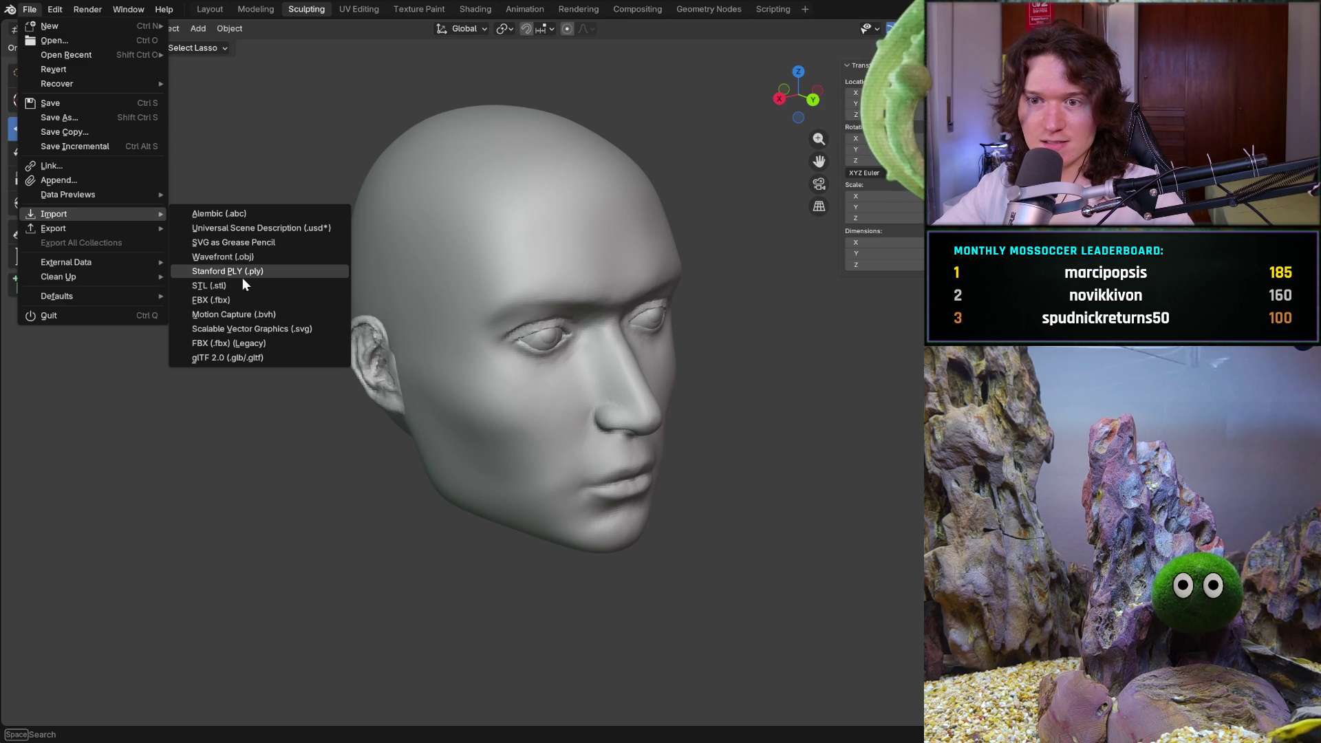
pyautogui.click(62, 179)
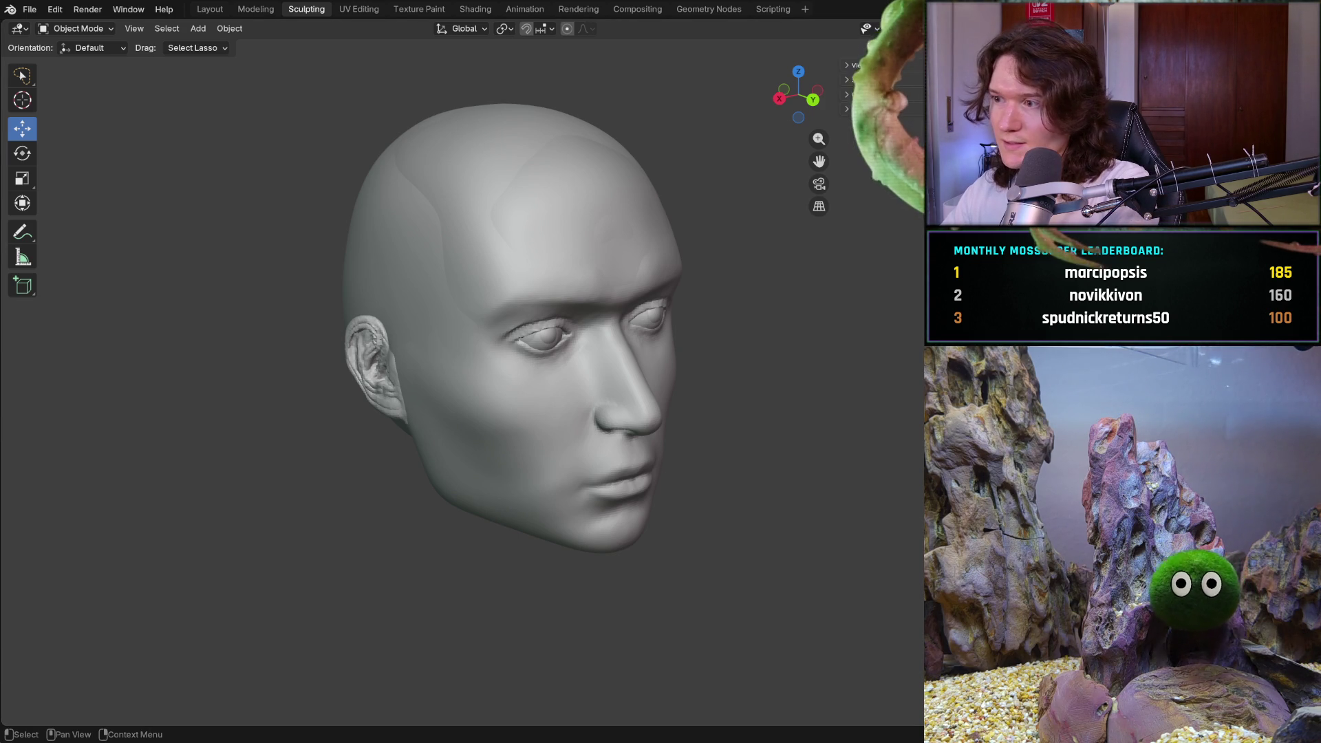
# Deselect the head, select the eye object and begin moving it about 0.018 m
pyautogui.click(654, 392)
pyautogui.hotkey('alt', 'a')
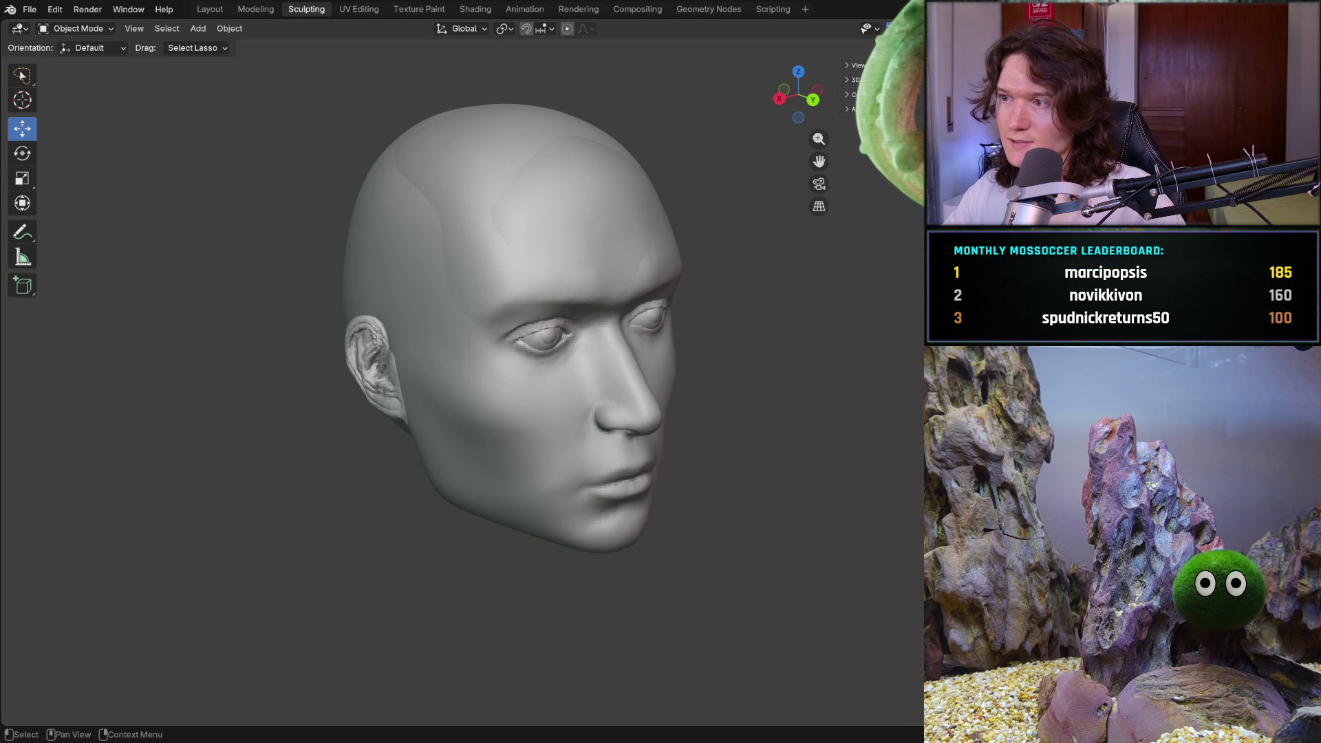
pyautogui.click(527, 338)
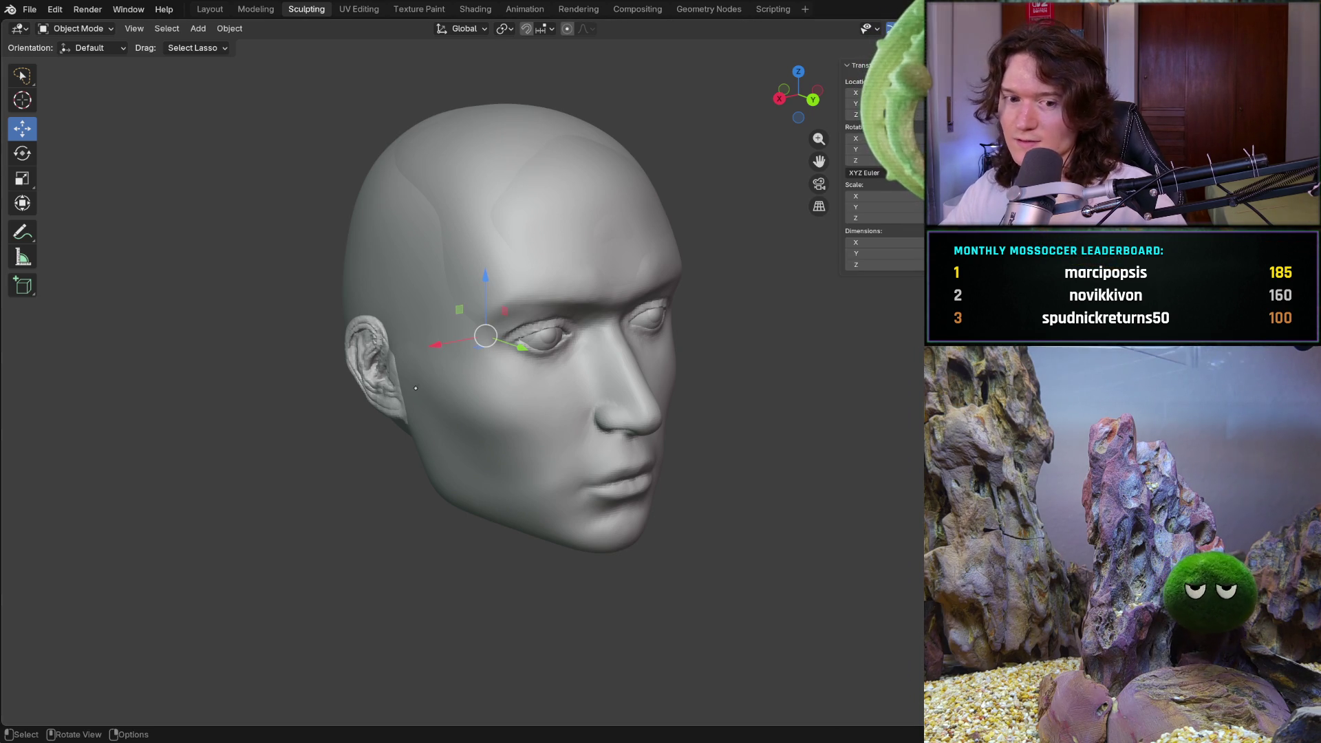
pyautogui.press('g')
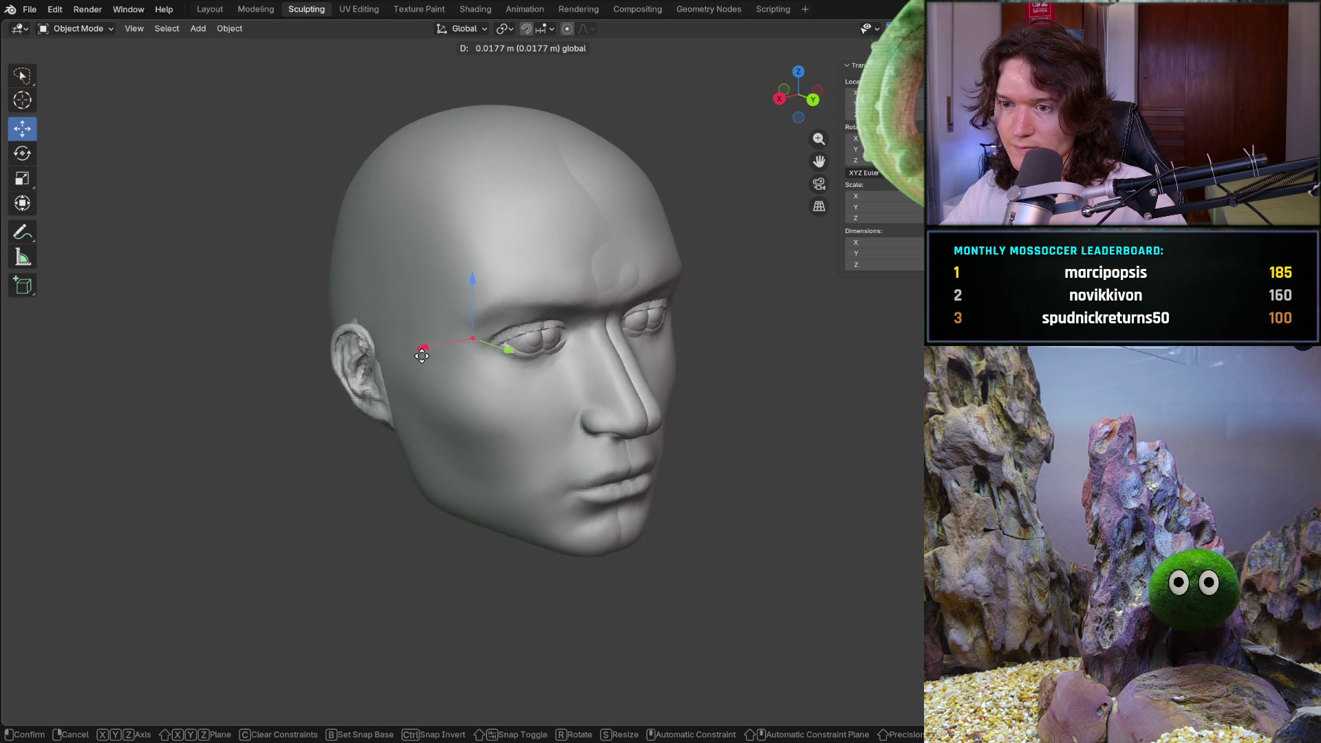
# Confirm the eye position, check top and front views, and slide the head copy along X
pyautogui.click(434, 347)
pyautogui.press('KP_7')
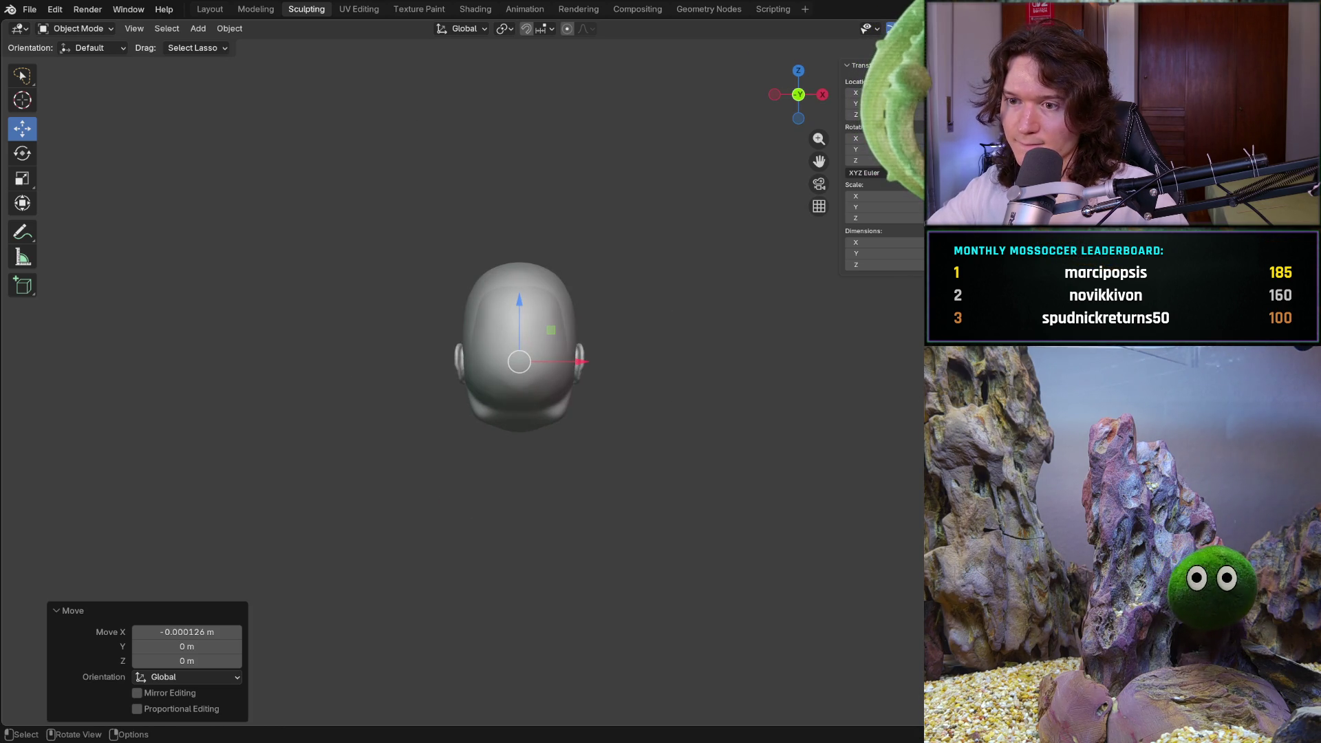
pyautogui.press('KP_1')
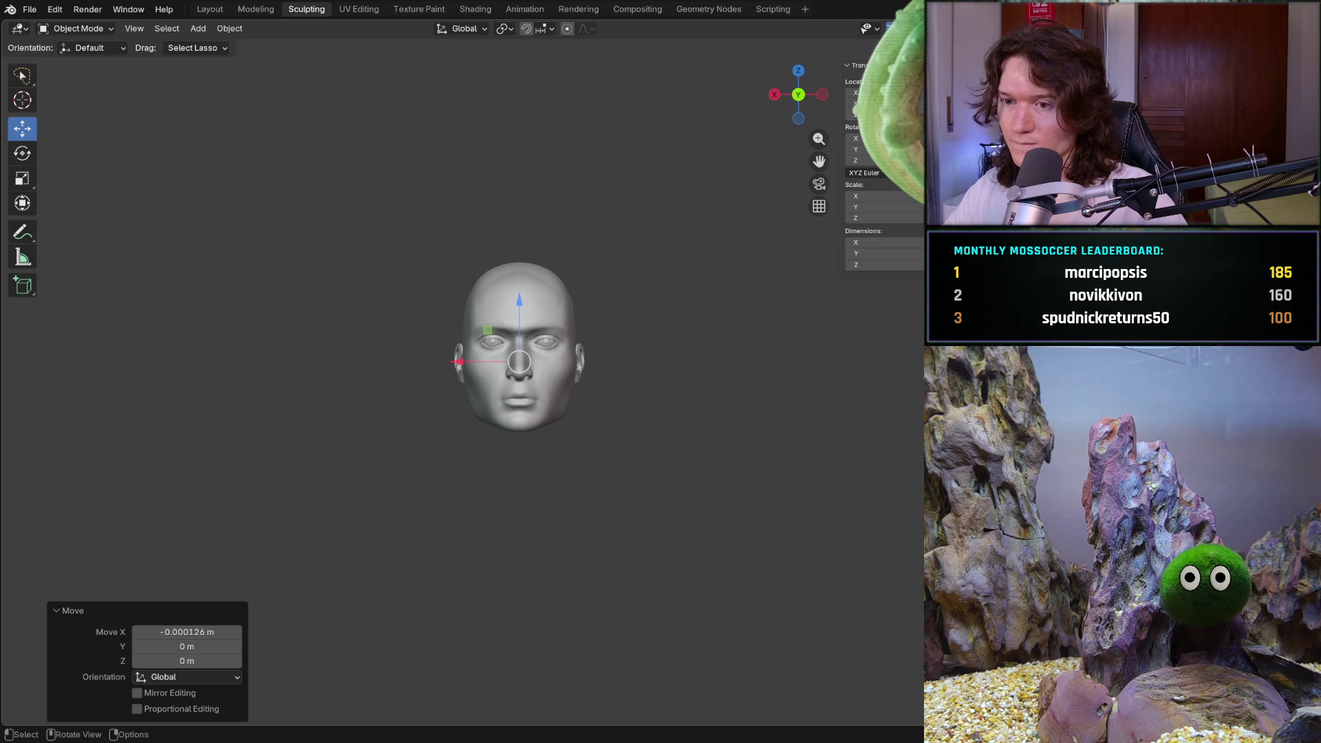
pyautogui.scroll(2, 583, 392)
pyautogui.scroll(2, 517, 361)
pyautogui.scroll(2, 476, 330)
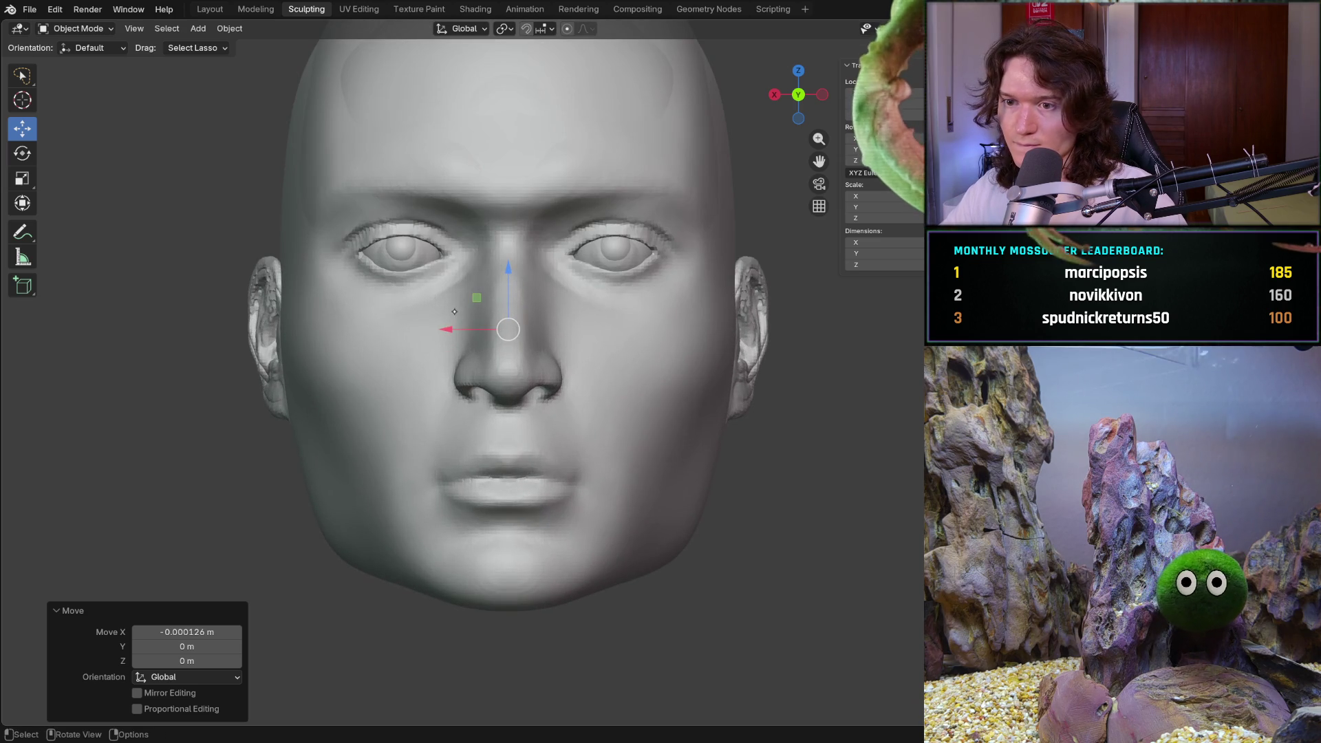
pyautogui.press('g')
pyautogui.press('x')
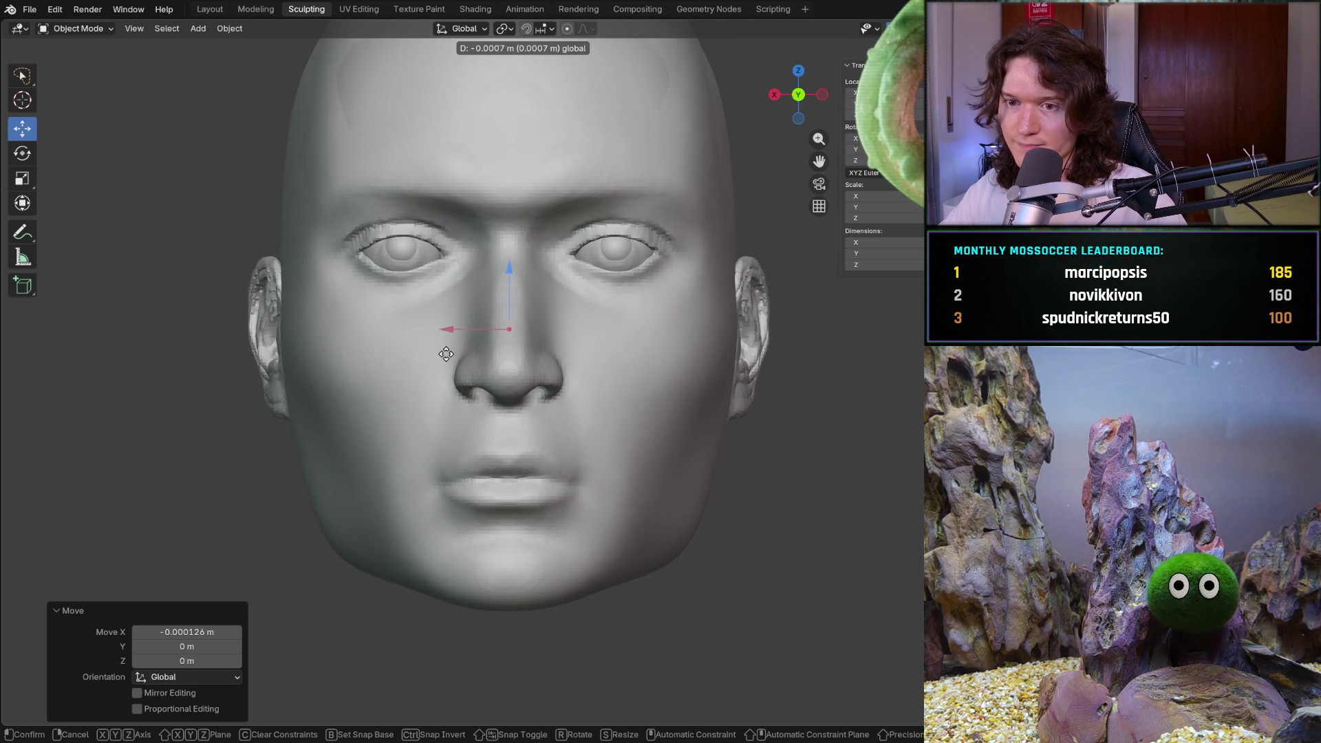
pyautogui.click(446, 351)
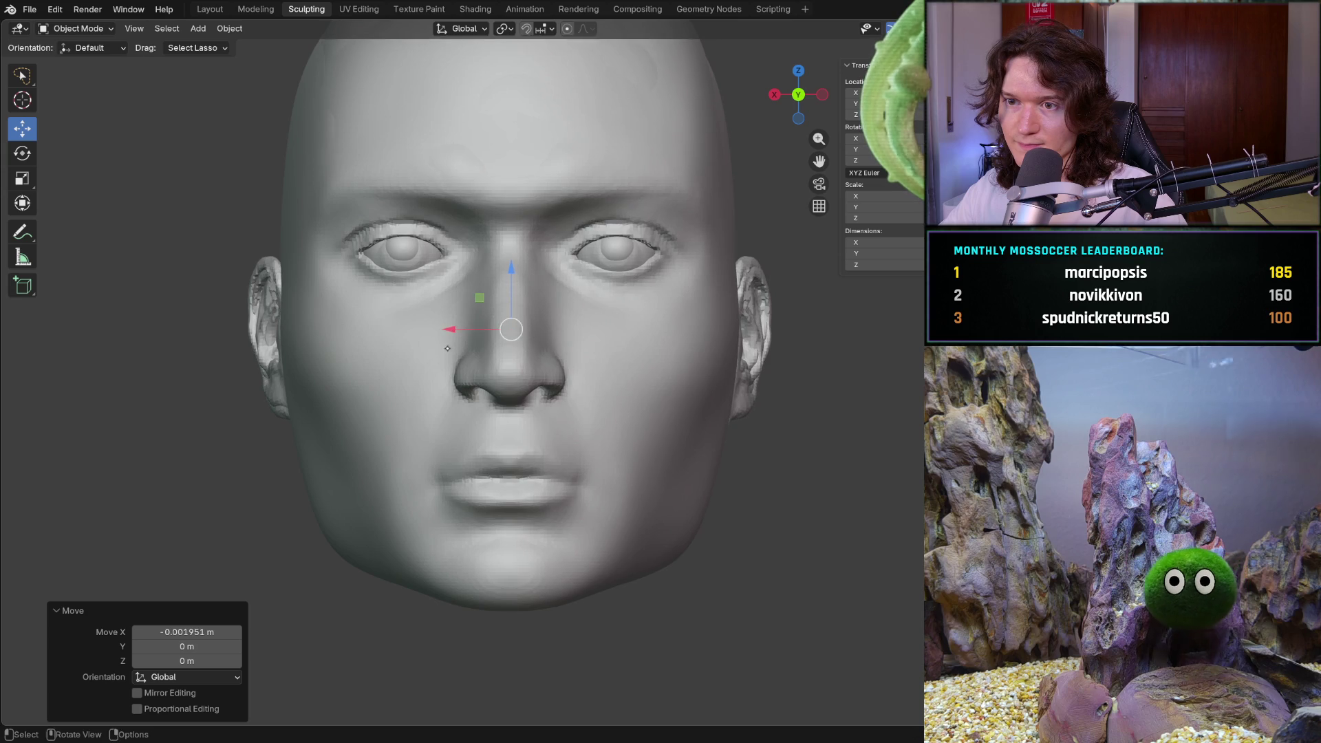
pyautogui.moveTo(447, 350); pyautogui.dragTo(440, 320, button='middle')
pyautogui.moveTo(559, 328); pyautogui.dragTo(454, 363, button='middle')
pyautogui.scroll(-3, 523, 333)
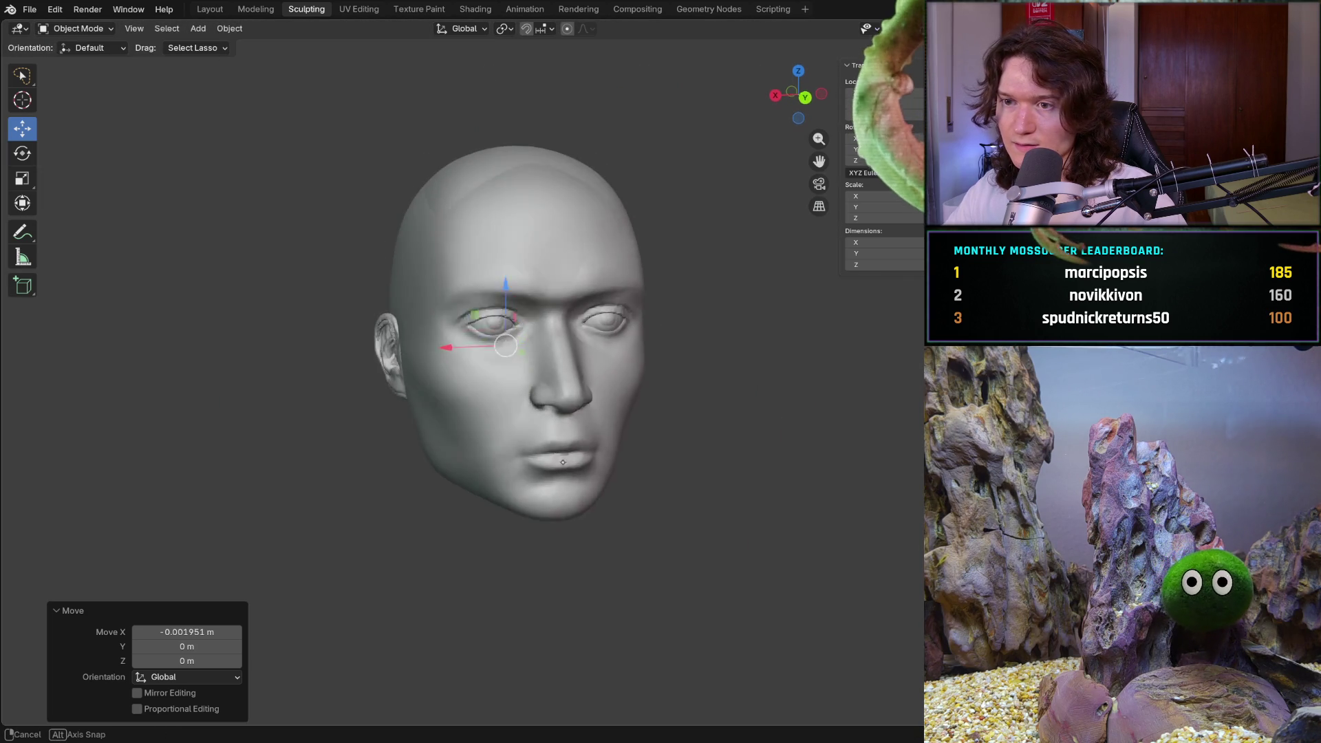
# Duplicate the head beside the original, then move it back about -0.178 m along X to overlap
pyautogui.hotkey('shift', 'd')
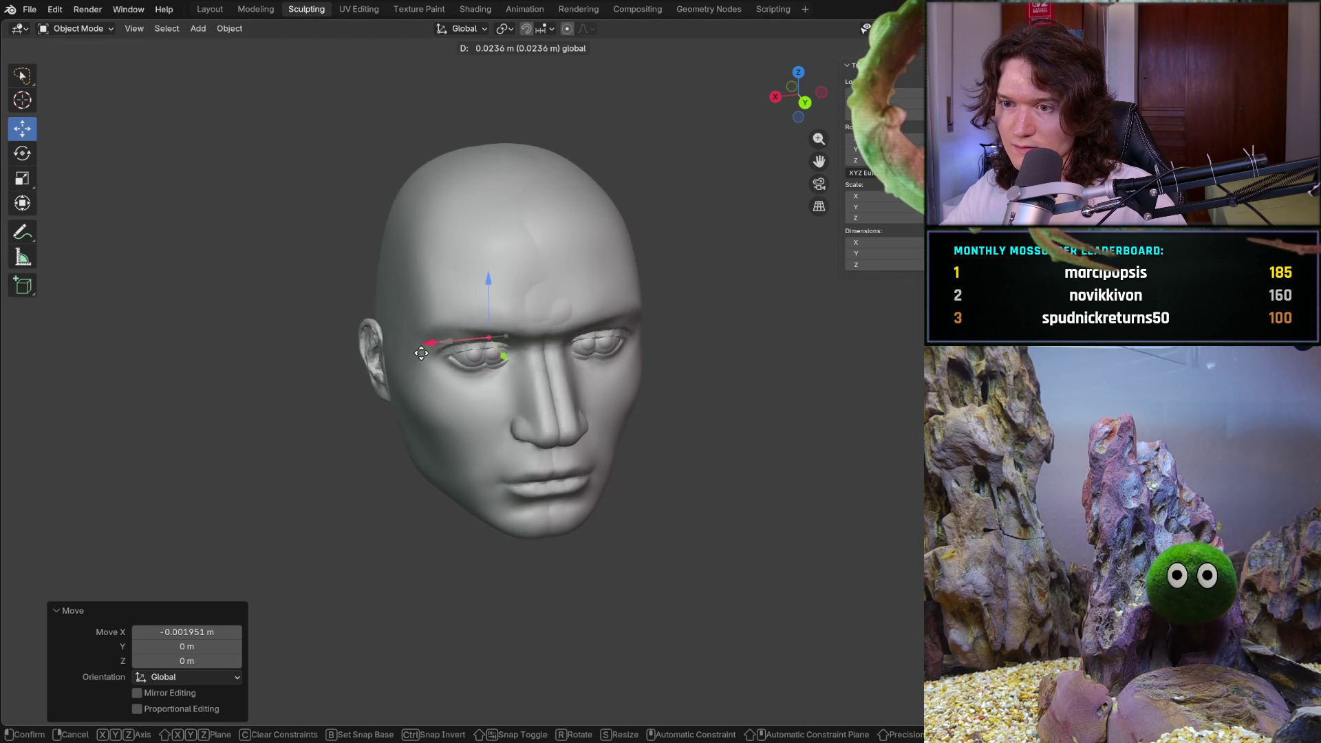
pyautogui.click(378, 352)
pyautogui.moveTo(378, 351); pyautogui.dragTo(377, 364, button='middle')
pyautogui.moveTo(581, 324); pyautogui.dragTo(591, 372, button='middle')
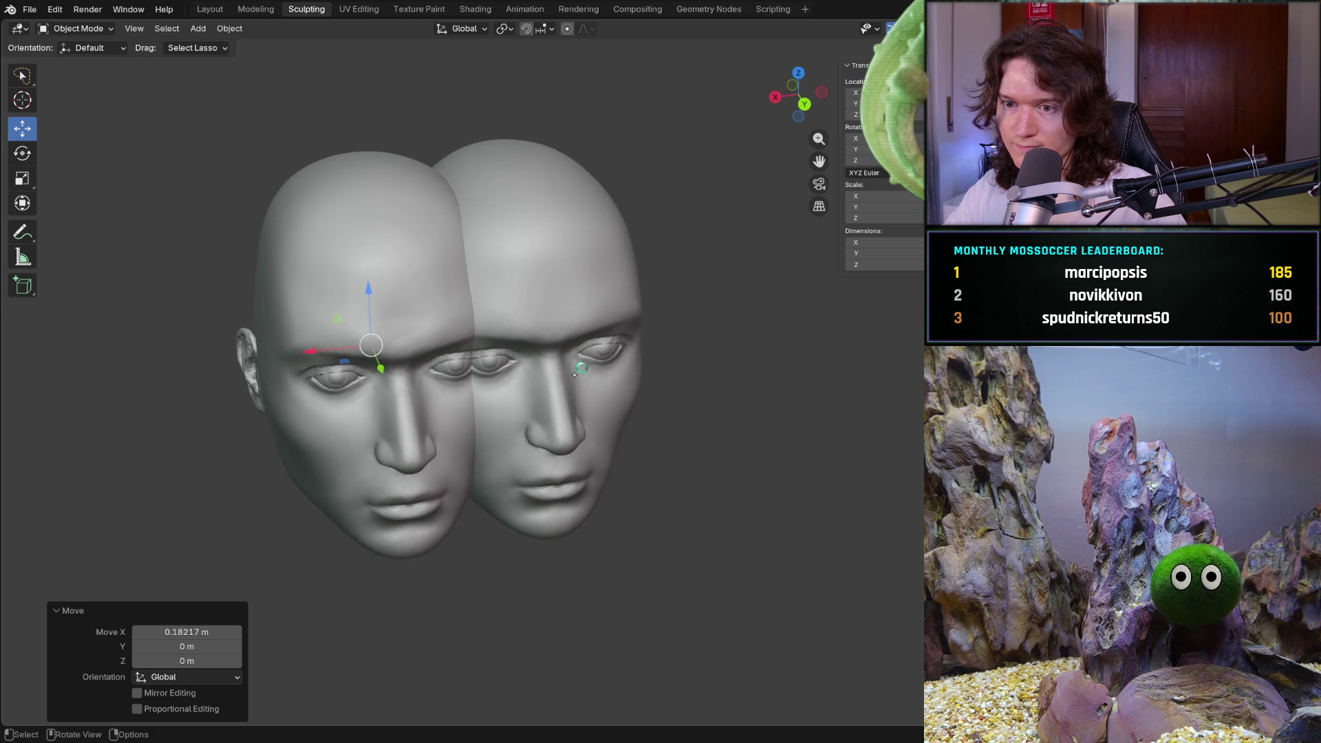
pyautogui.moveTo(351, 369); pyautogui.dragTo(433, 341, button='middle')
pyautogui.press('g')
pyautogui.press('x')
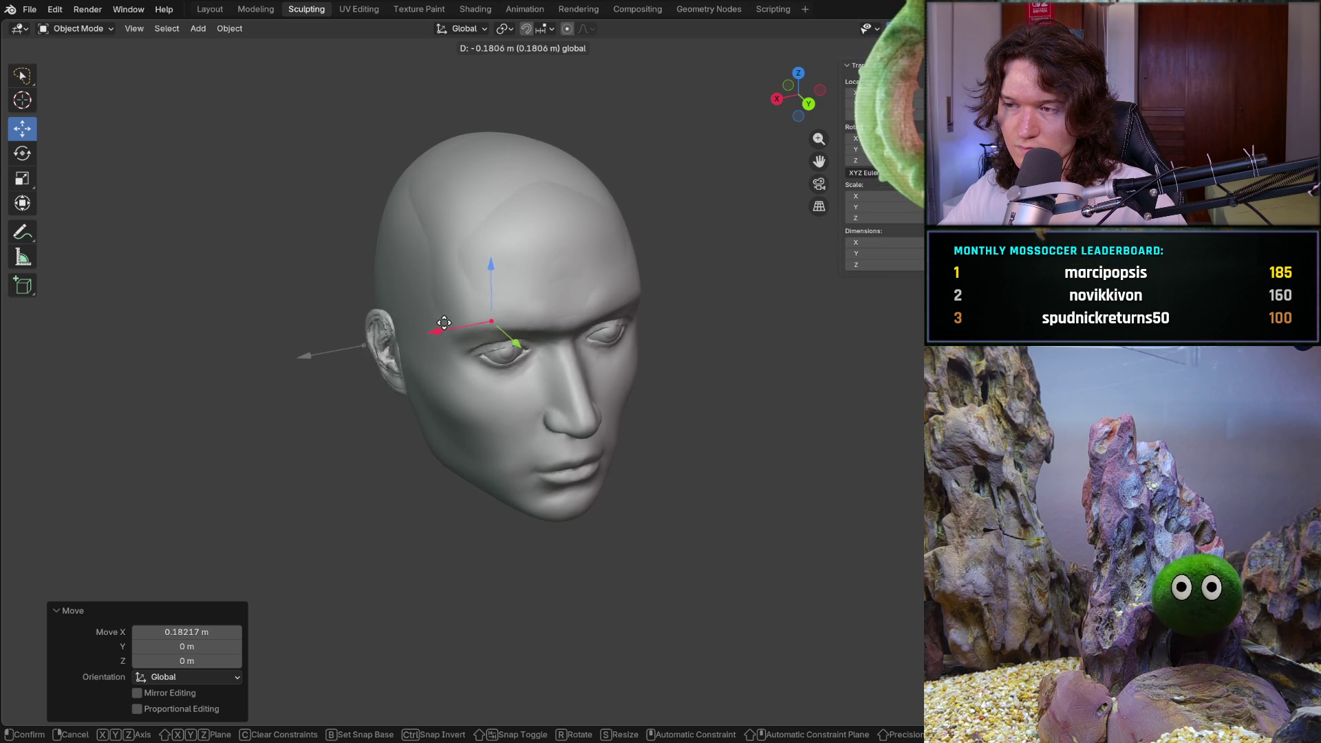
pyautogui.click(441, 326)
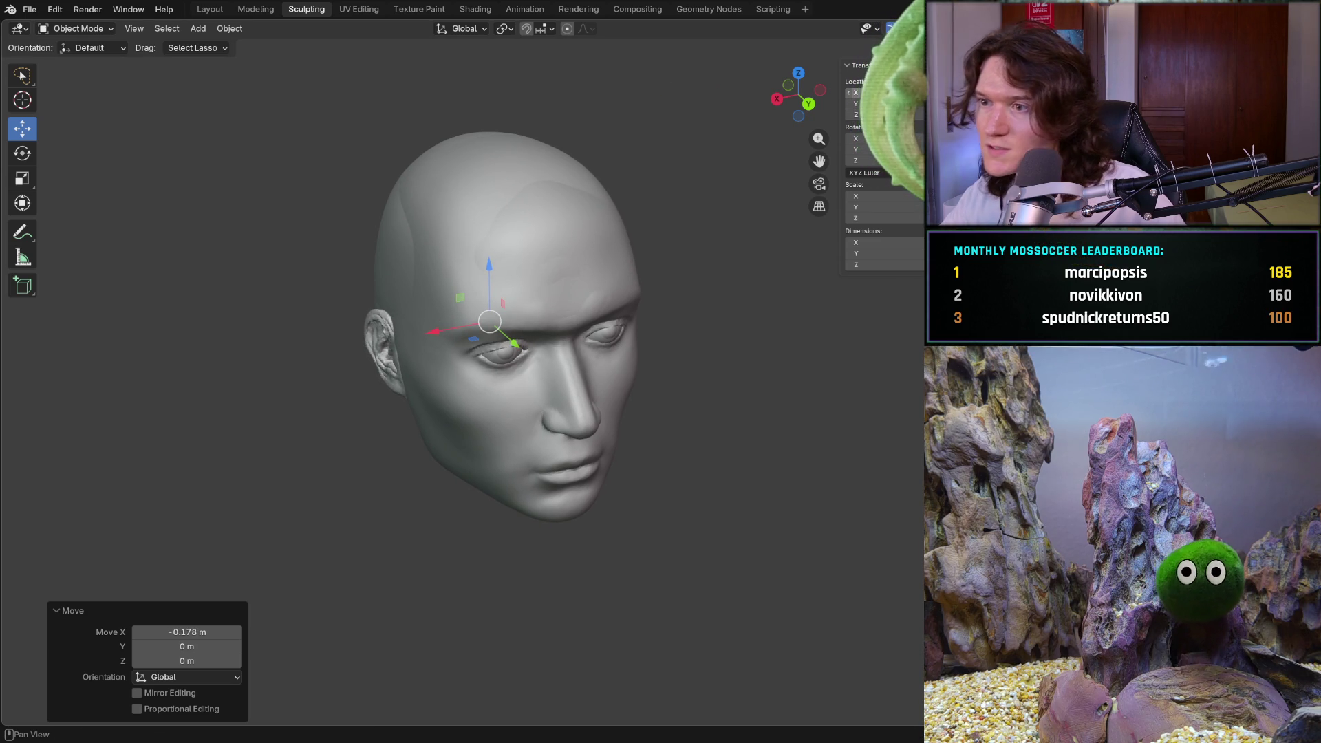
pyautogui.doubleClick(867, 92)
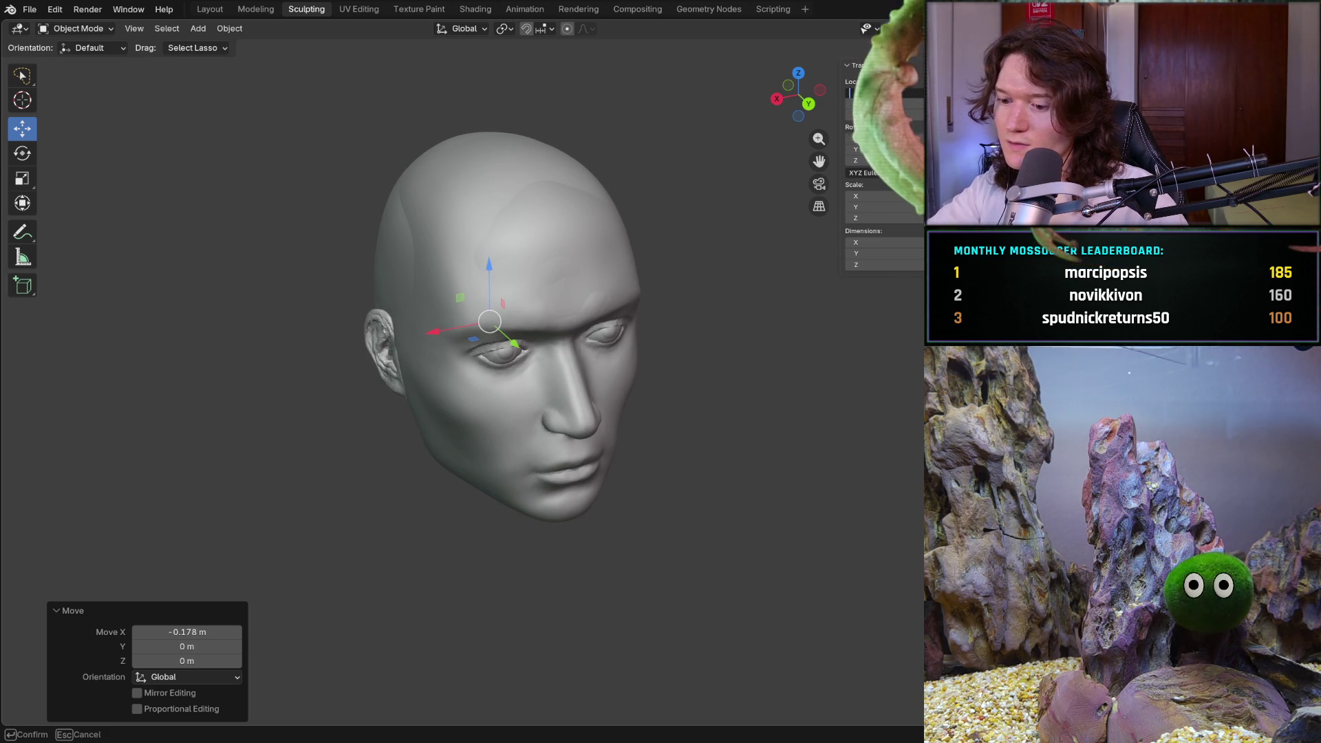
pyautogui.press('Return')
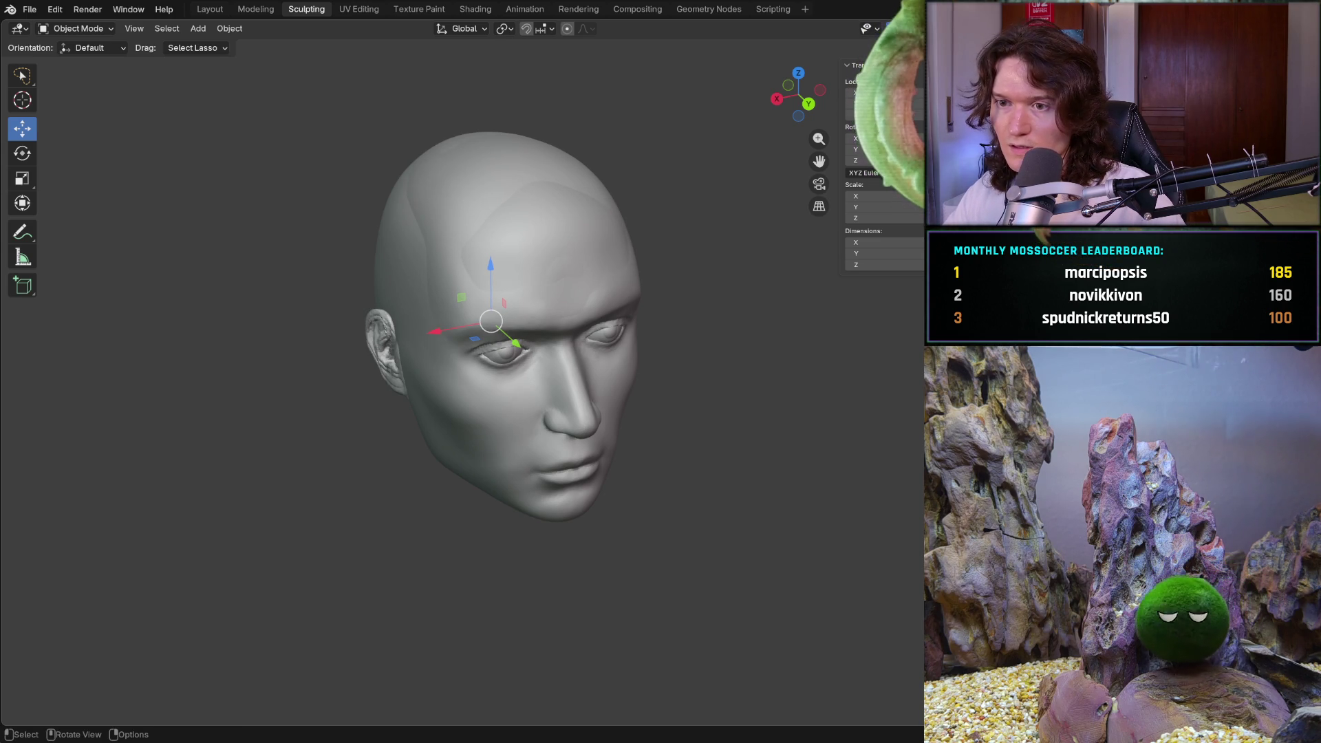
pyautogui.moveTo(510, 341); pyautogui.dragTo(637, 366, button='middle')
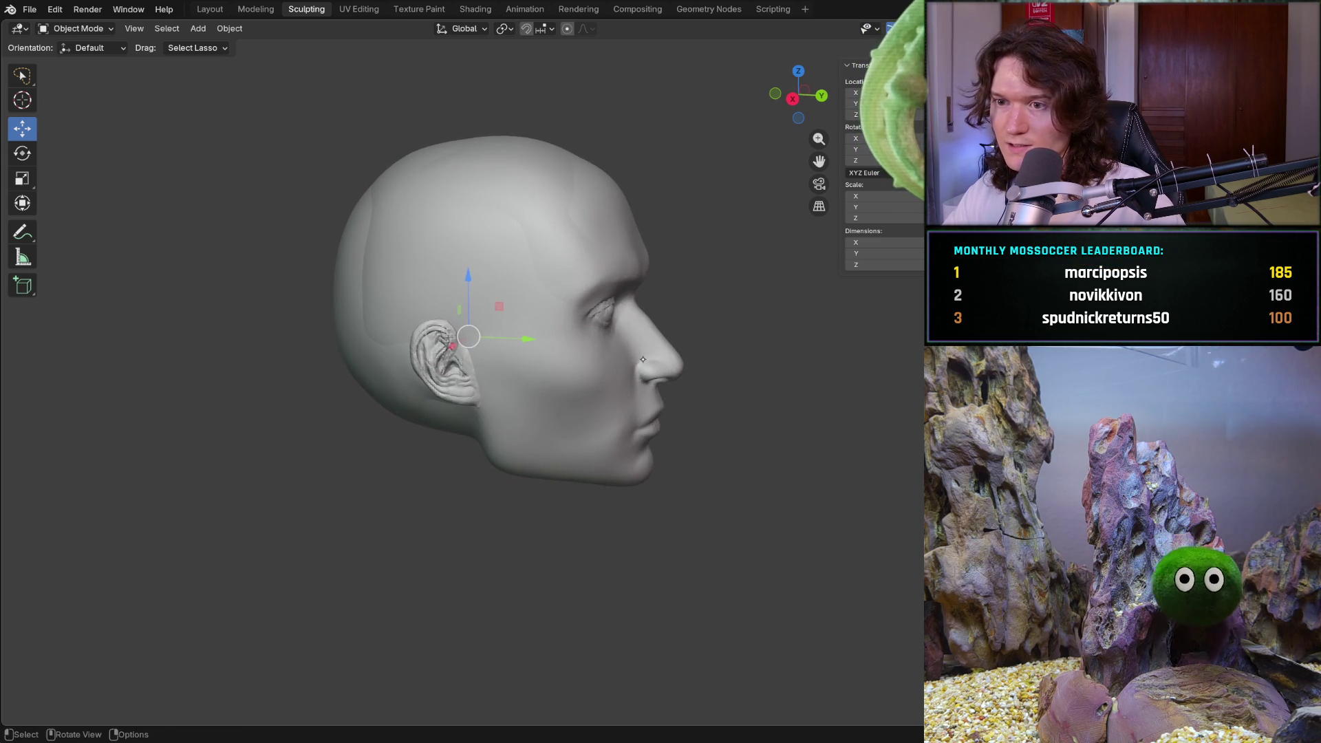
pyautogui.scroll(3, 585, 429)
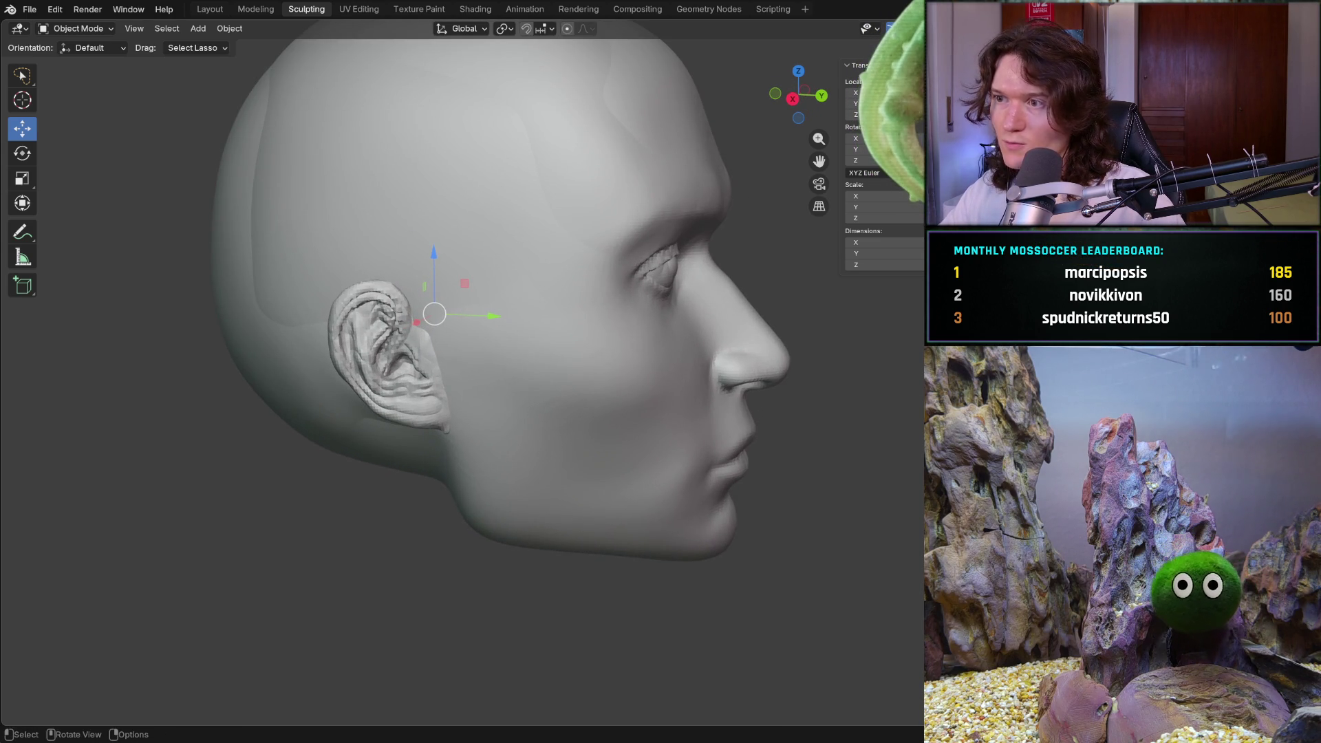
pyautogui.hotkey('alt', 'z')
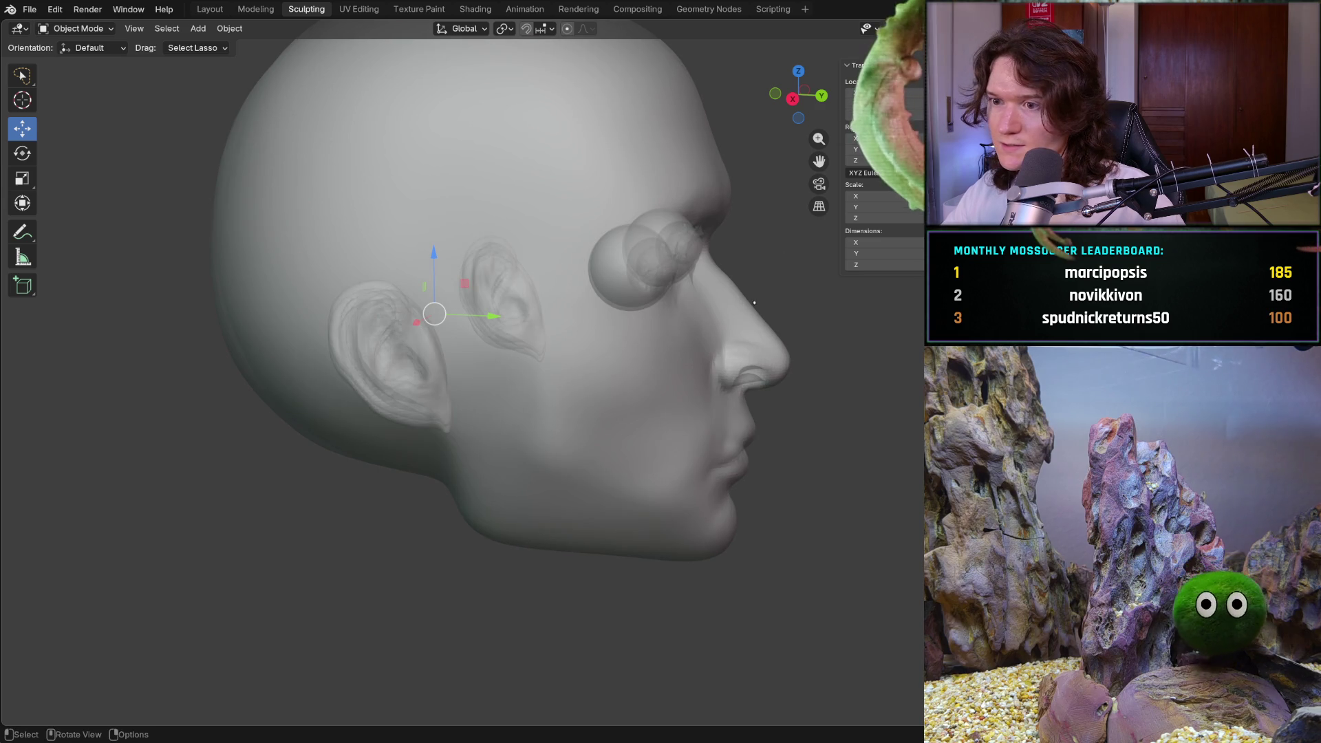
pyautogui.moveTo(760, 292); pyautogui.dragTo(674, 383, button='middle')
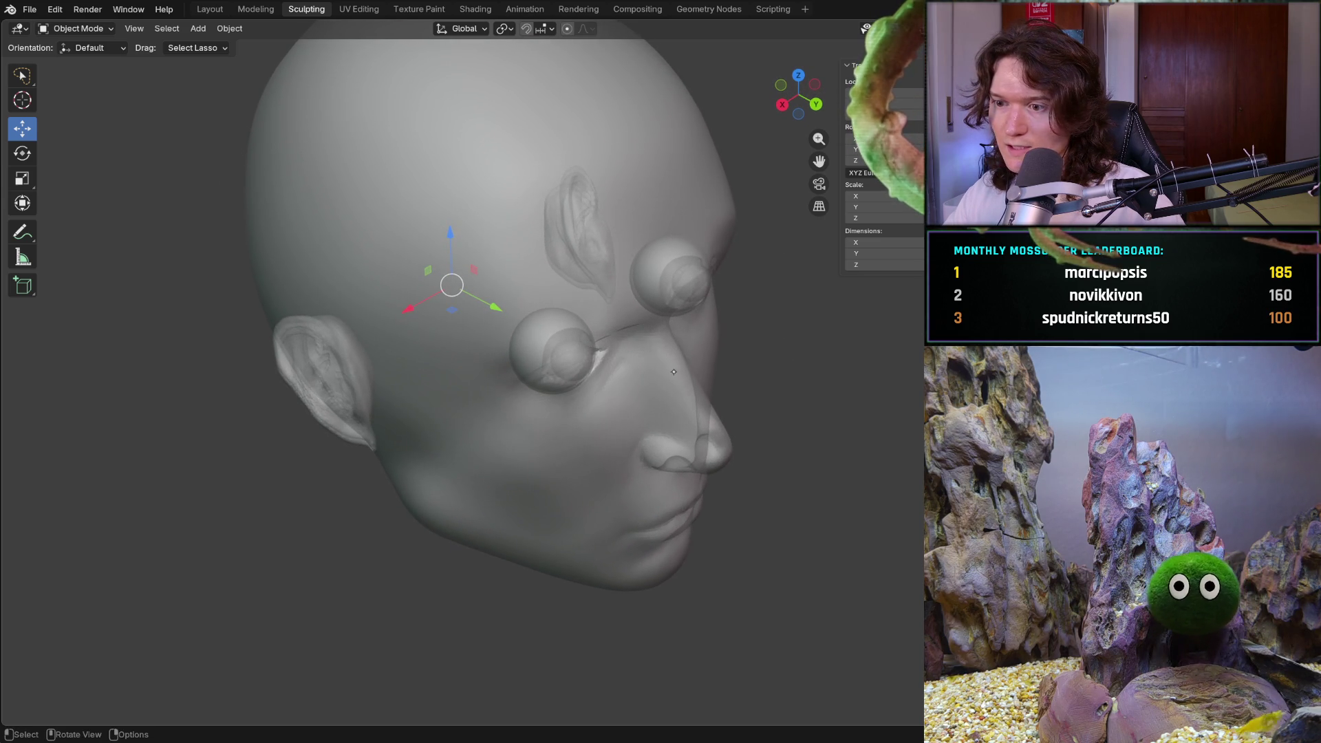
pyautogui.hotkey('alt', 'z')
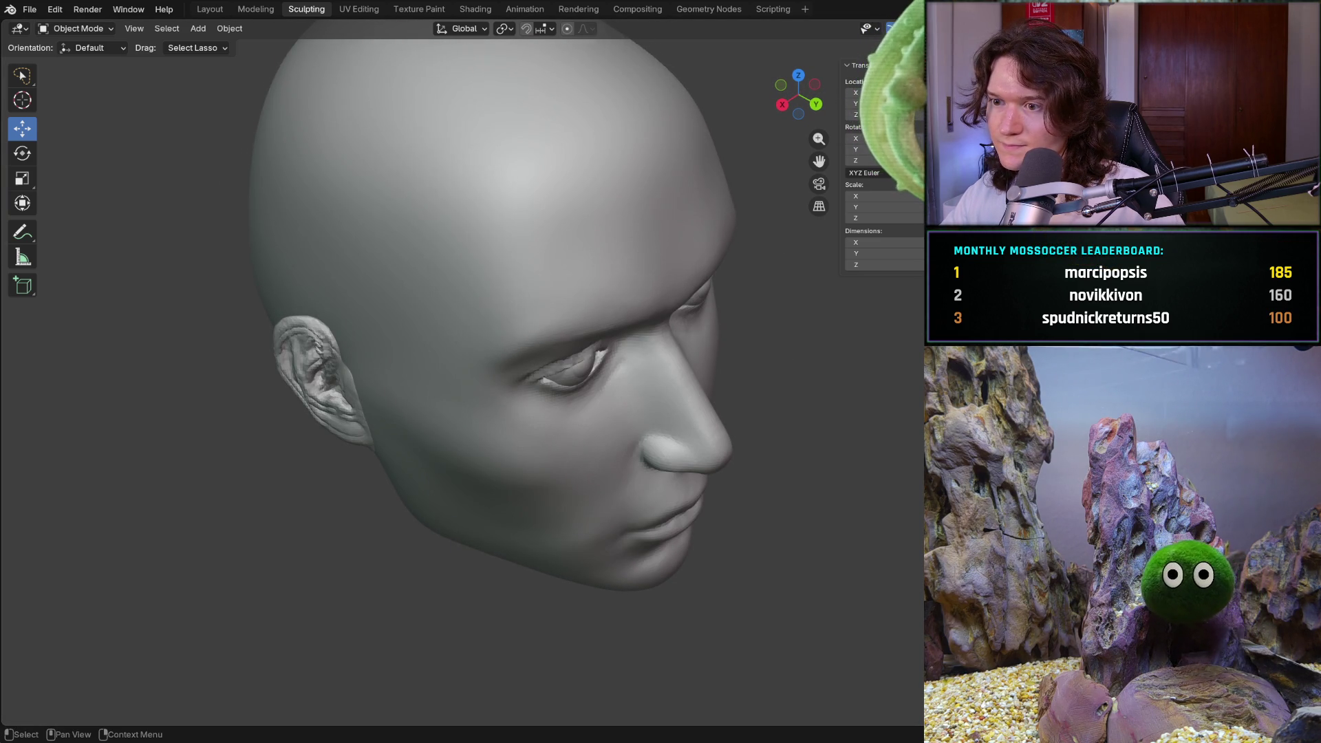
# From the side profile, briefly hide and unhide the head mesh, then select the ear object
pyautogui.moveTo(578, 330)
pyautogui.mouseDown(button='middle')
pyautogui.moveTo(706, 295)
pyautogui.moveTo(737, 413)
pyautogui.mouseUp(button='middle')
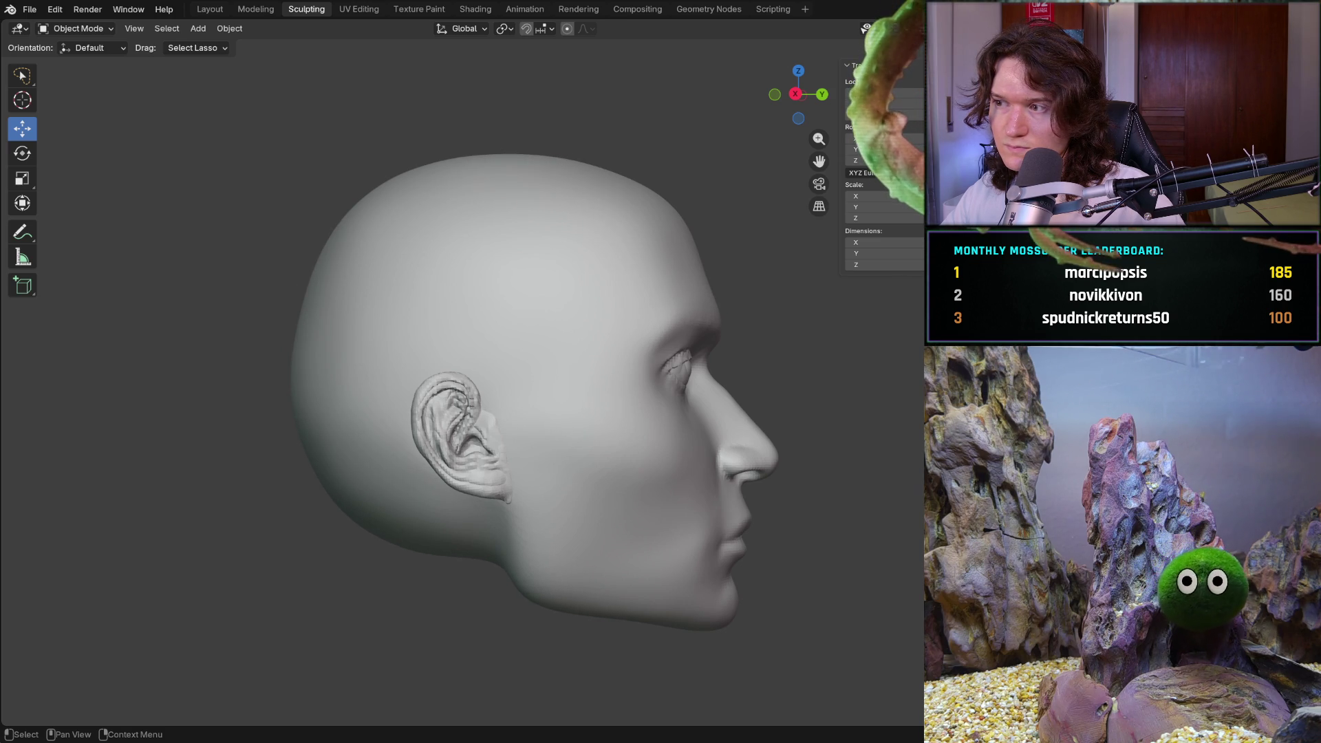
pyautogui.press('h')
pyautogui.hotkey('alt', 'h')
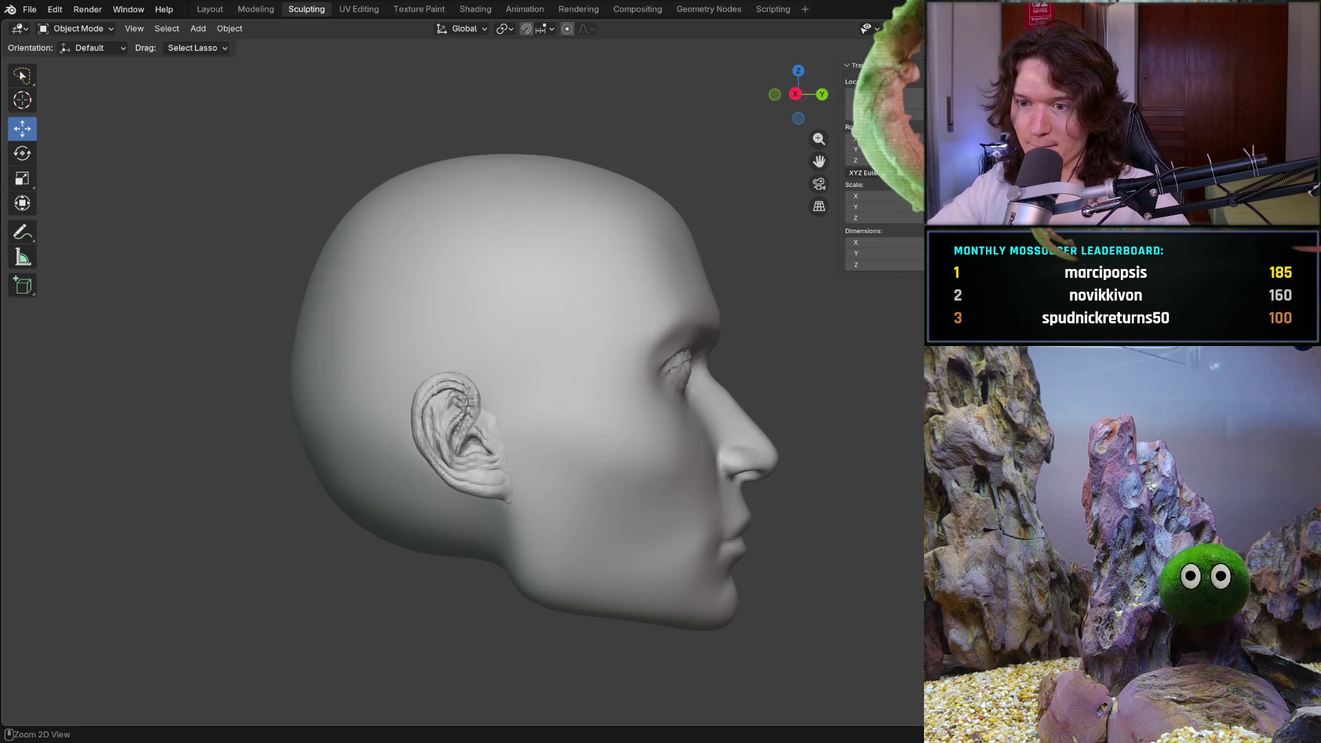
pyautogui.click(468, 403)
pyautogui.scroll(1, 467, 403)
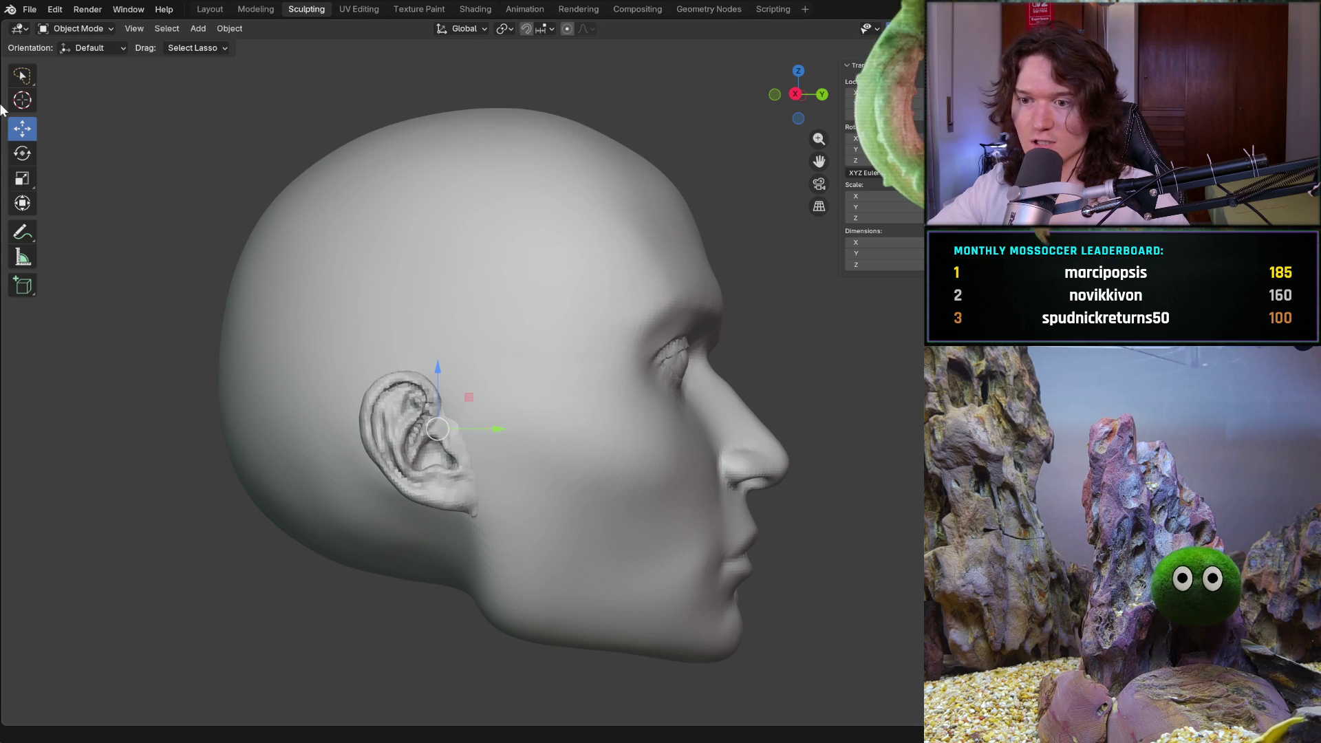
pyautogui.click(34, 9)
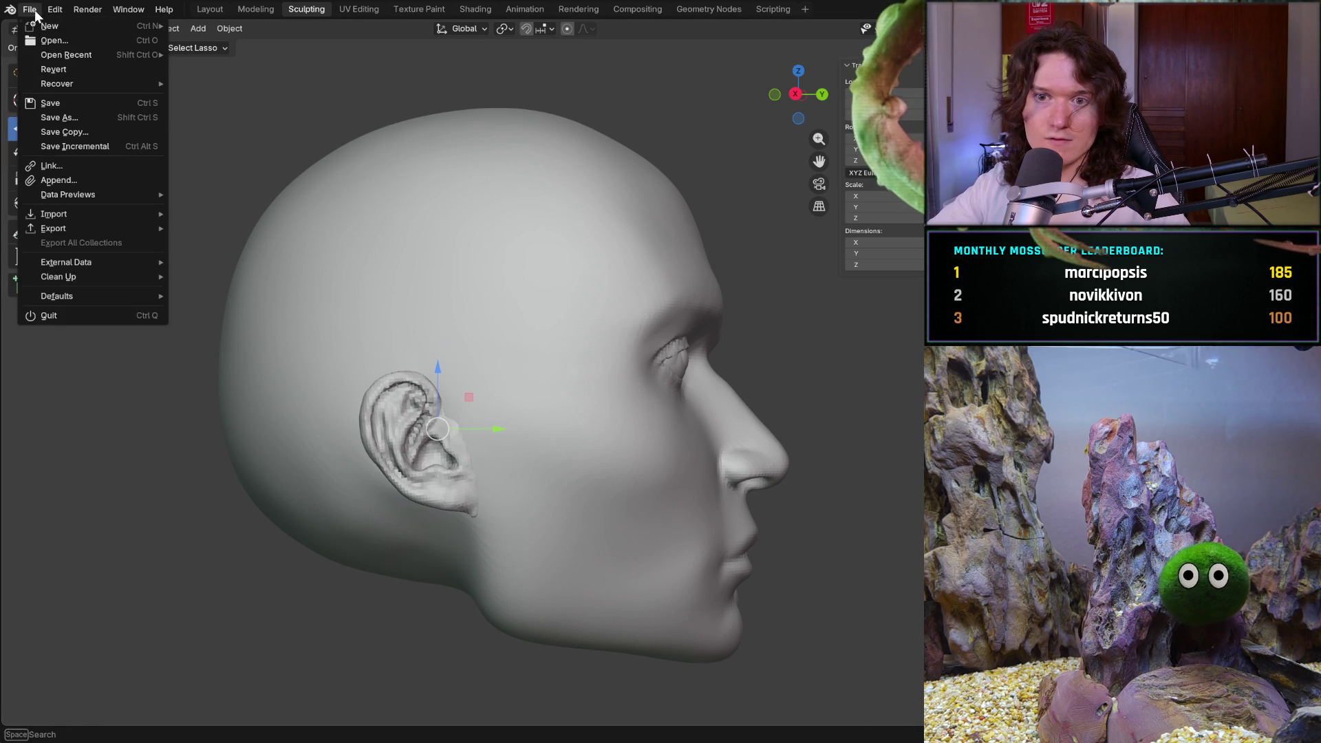
pyautogui.click(100, 183)
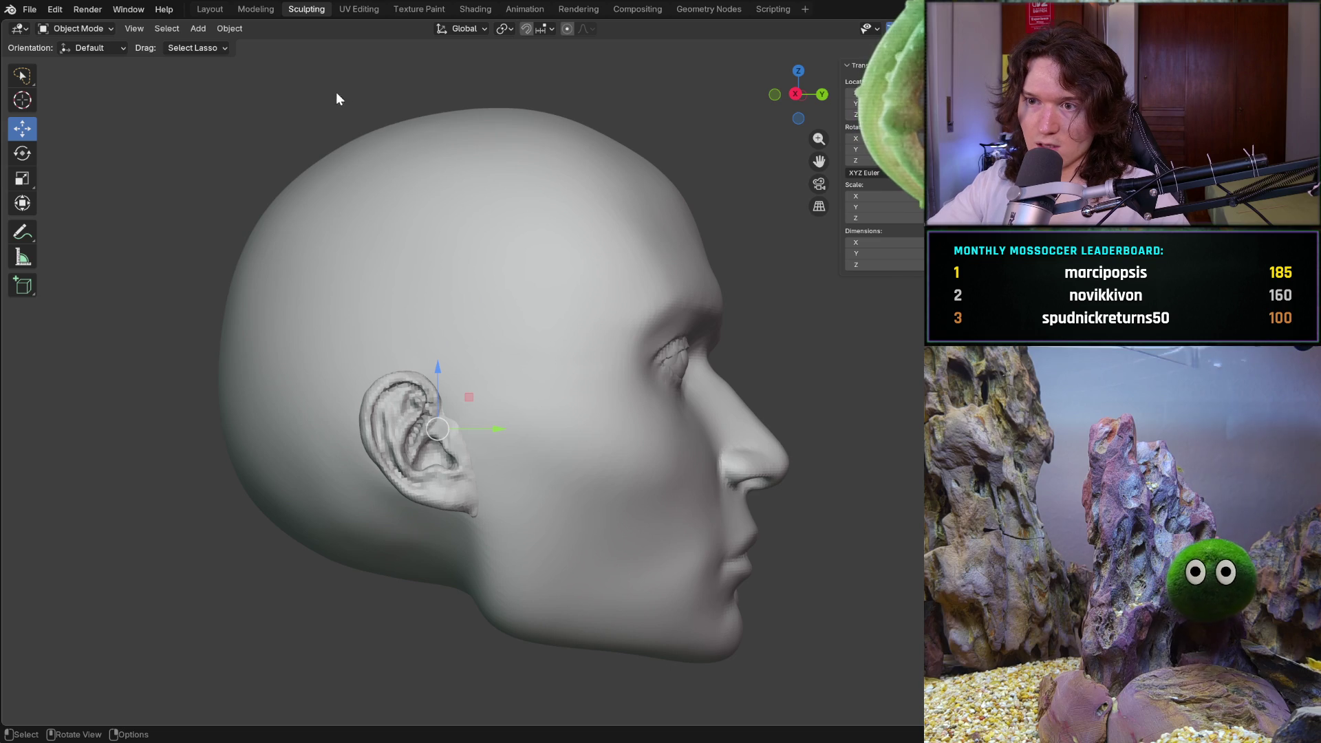
pyautogui.click(756, 381)
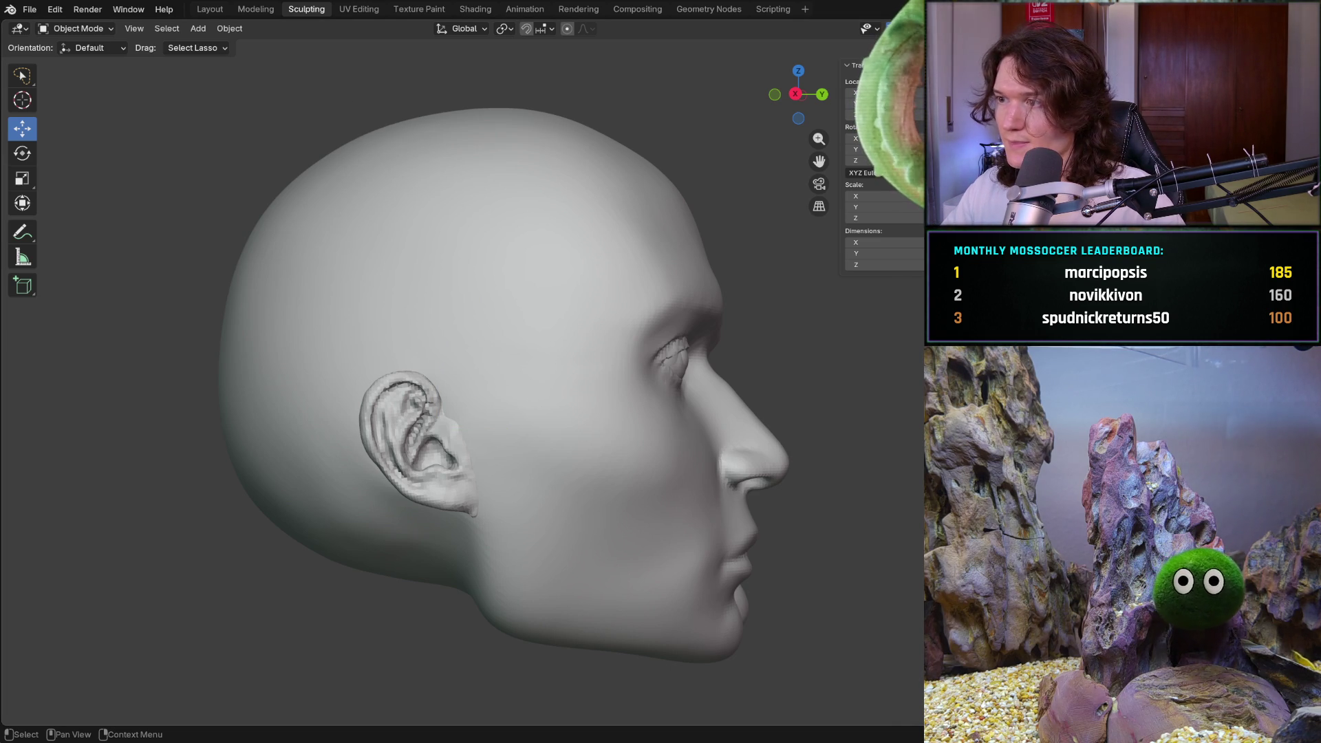
# Orbit to reveal the two heads, select the left duplicate and undo its offset
pyautogui.moveTo(516, 362)
pyautogui.mouseDown(button='middle')
pyautogui.moveTo(675, 325)
pyautogui.moveTo(623, 373)
pyautogui.mouseUp(button='middle')
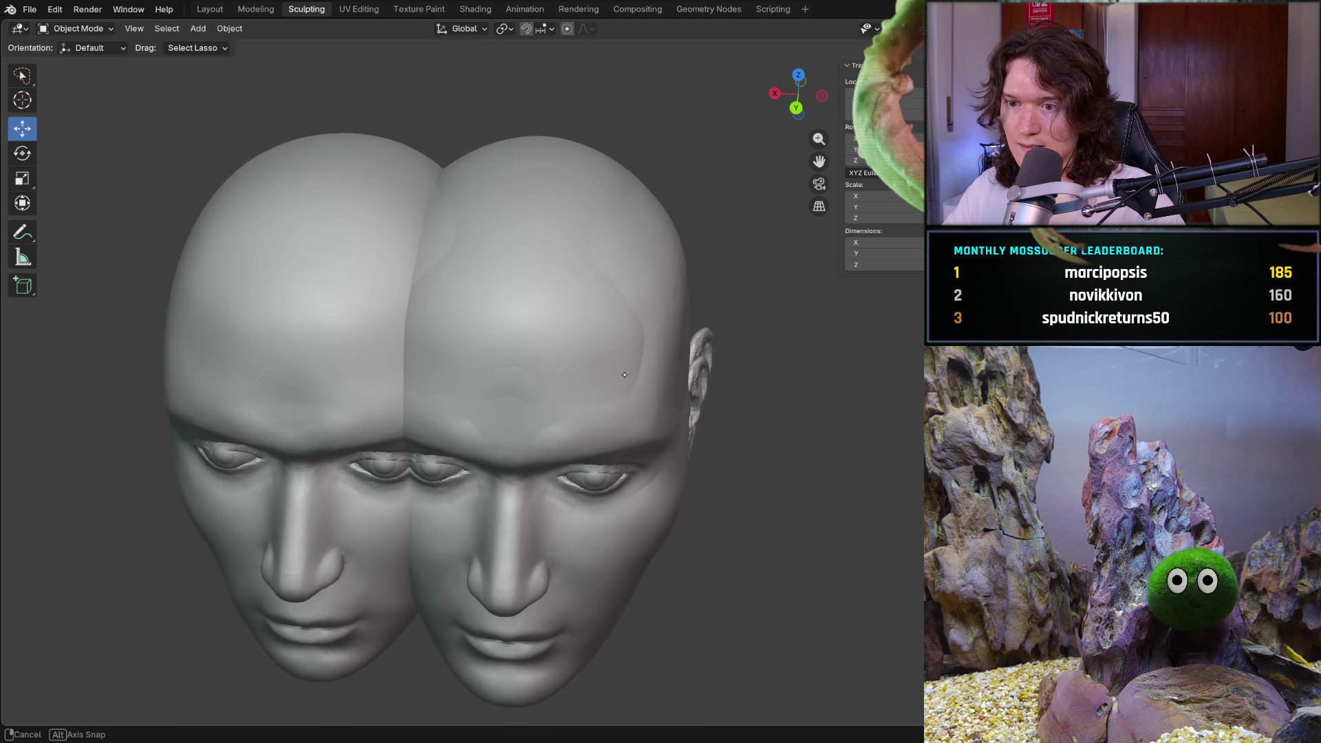
pyautogui.moveTo(623, 373); pyautogui.dragTo(678, 435, button='middle')
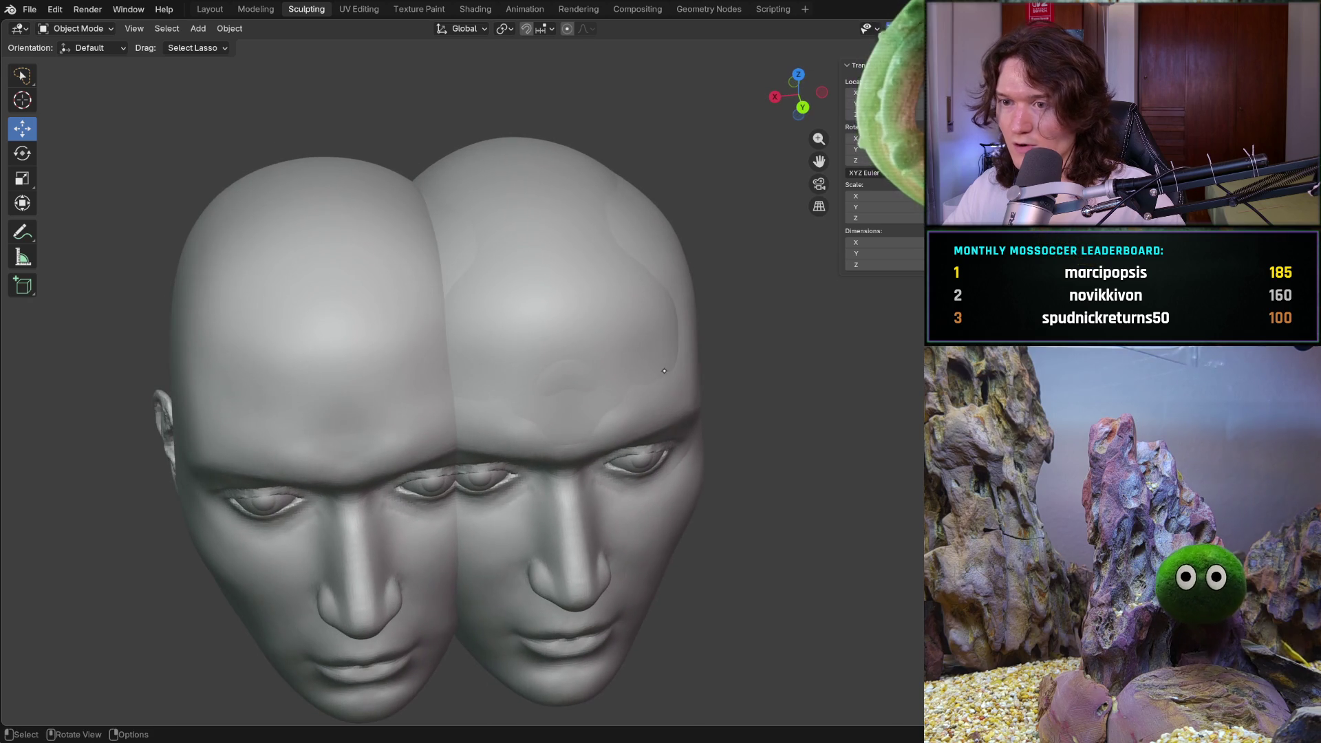
pyautogui.click(687, 432)
pyautogui.hotkey('ctrl', 'z')
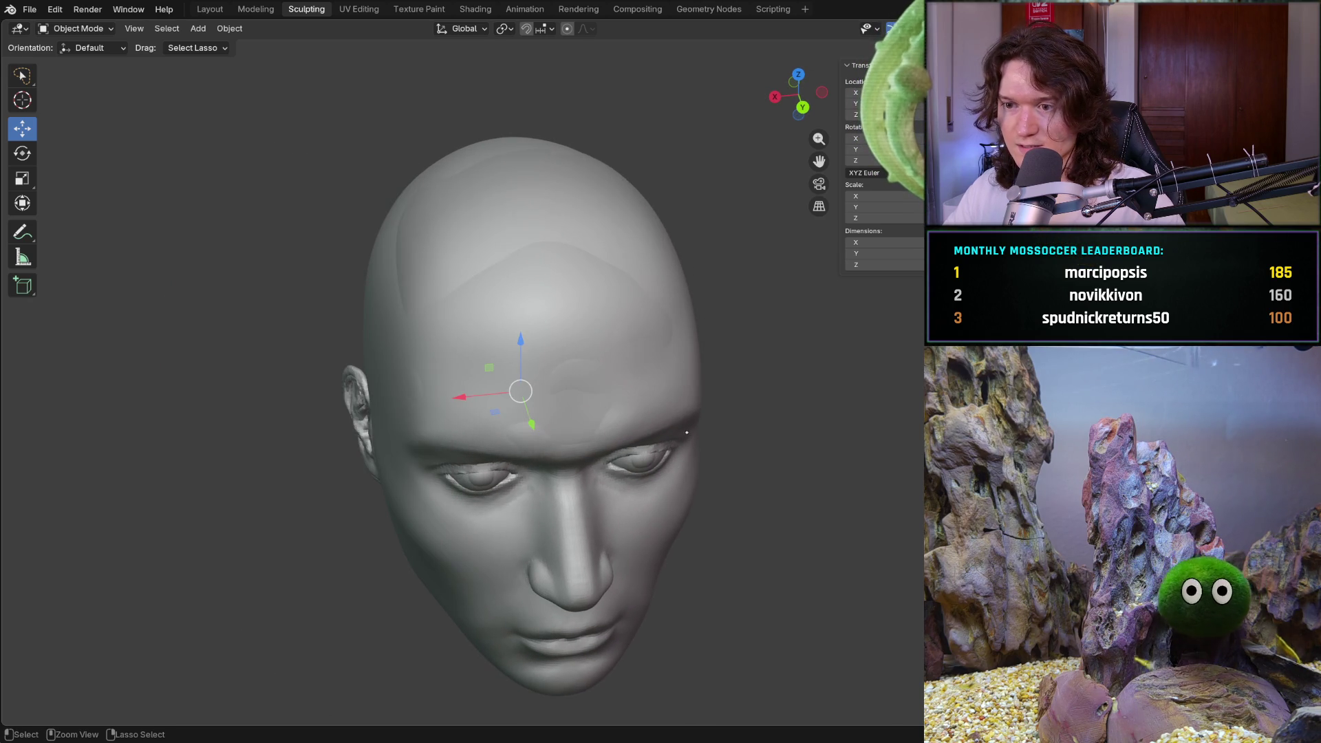
pyautogui.hotkey('alt', 'a')
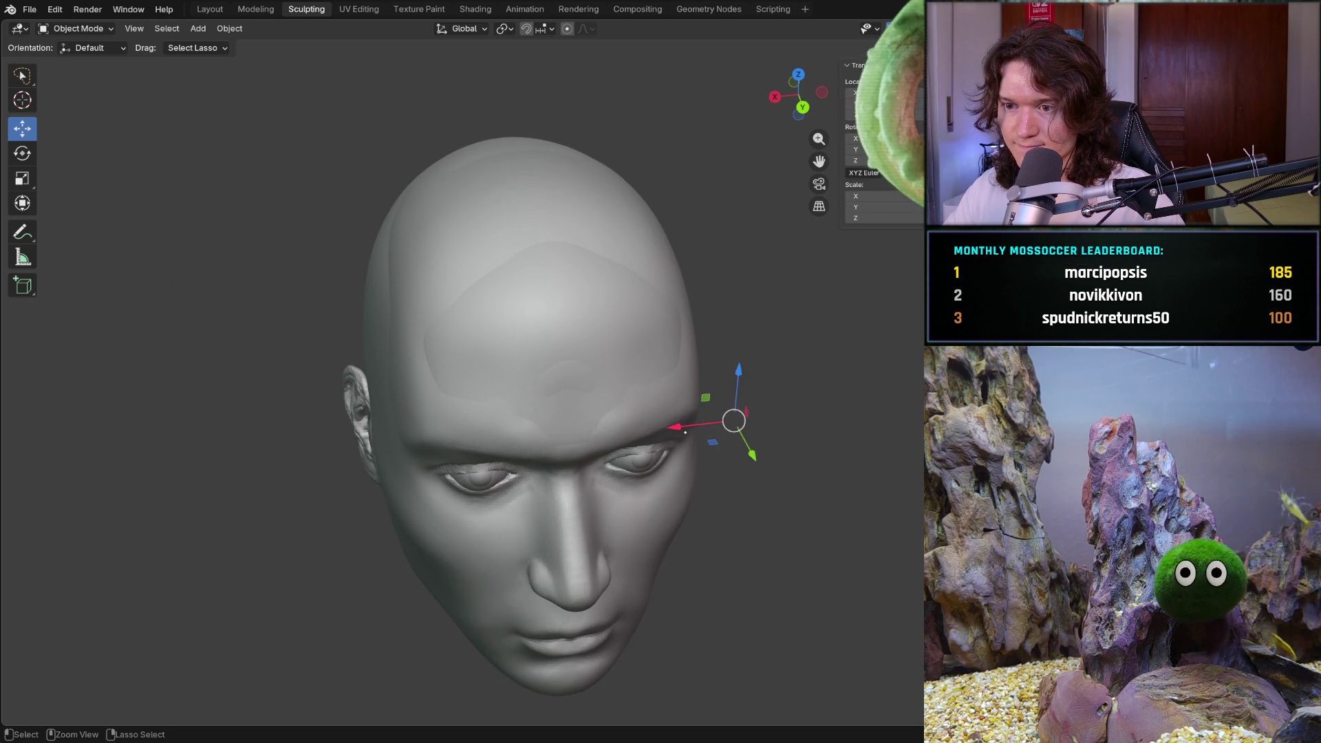
# Remove the duplicate head with undo and unhide the hair on the remaining head
pyautogui.keyDown('shift'); pyautogui.click(683, 431); pyautogui.keyUp('shift')
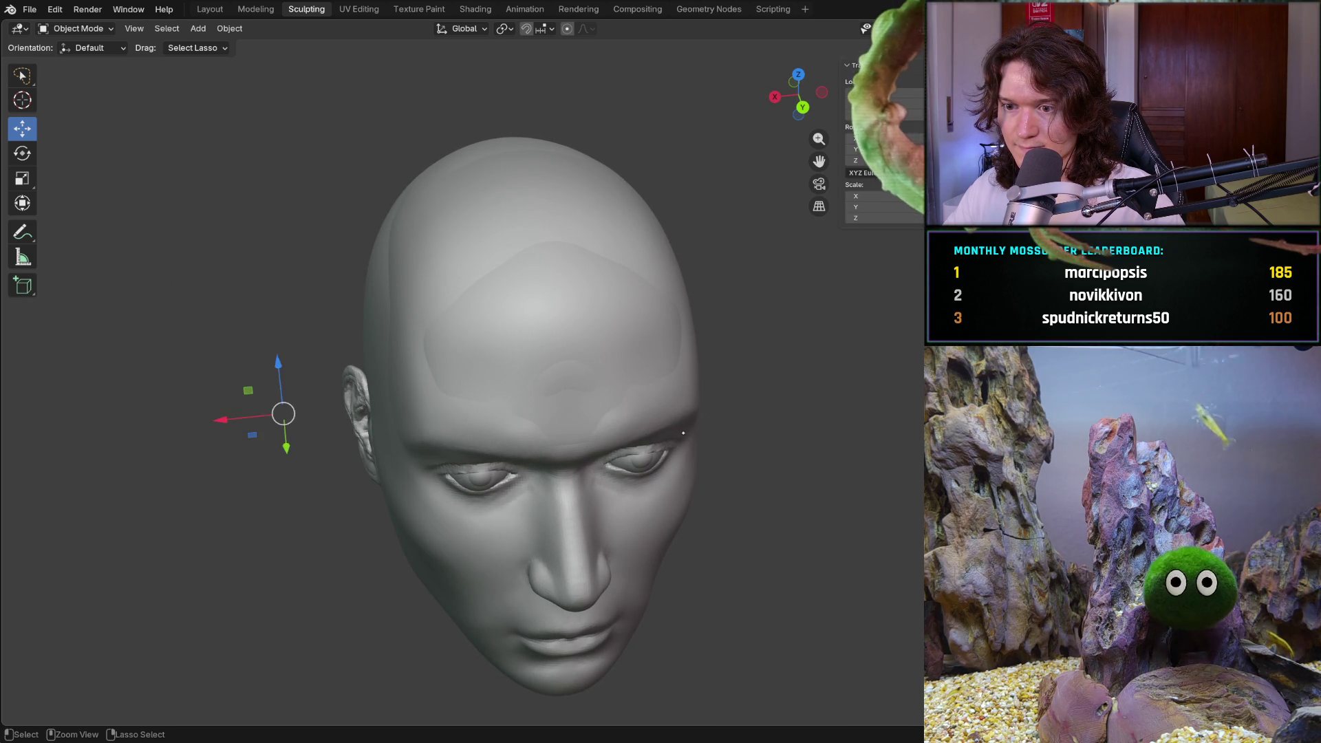
pyautogui.keyDown('shift'); pyautogui.click(682, 432); pyautogui.keyUp('shift')
pyautogui.hotkey('alt', 'h')
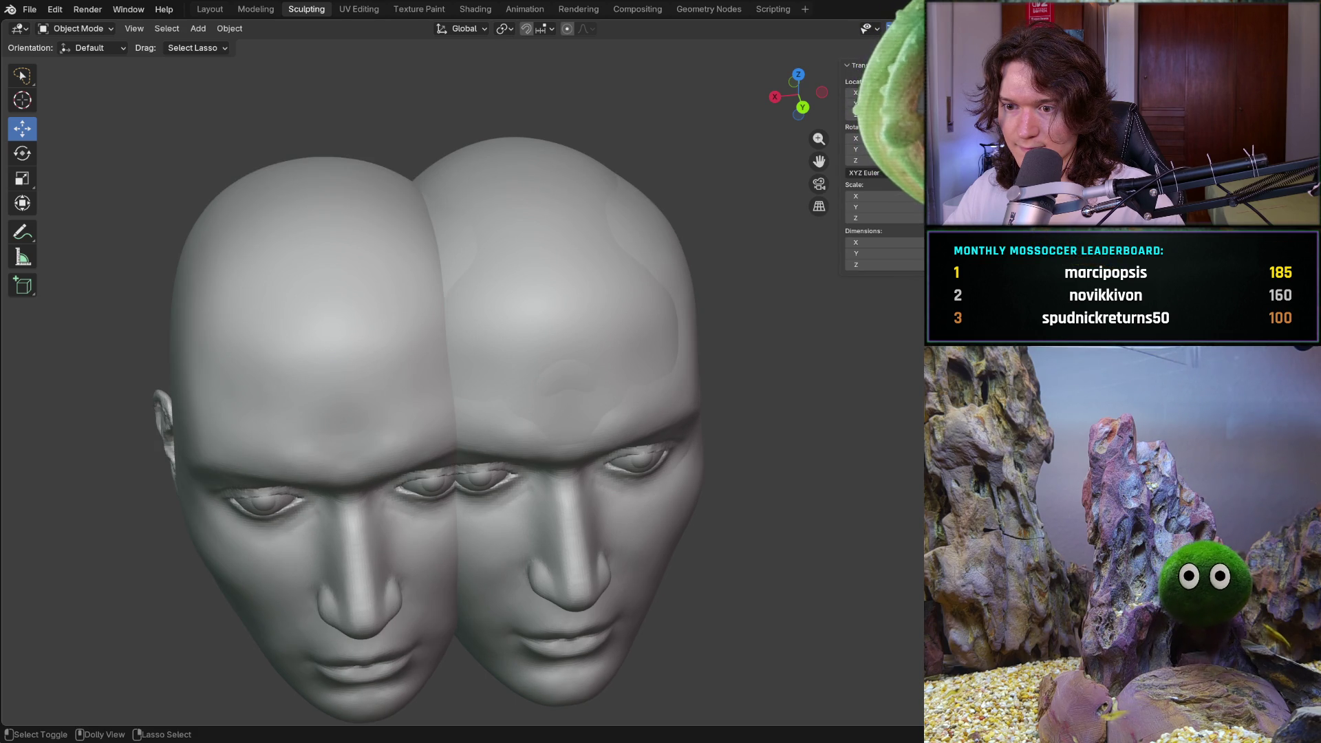
pyautogui.hotkey('ctrl', 'z')
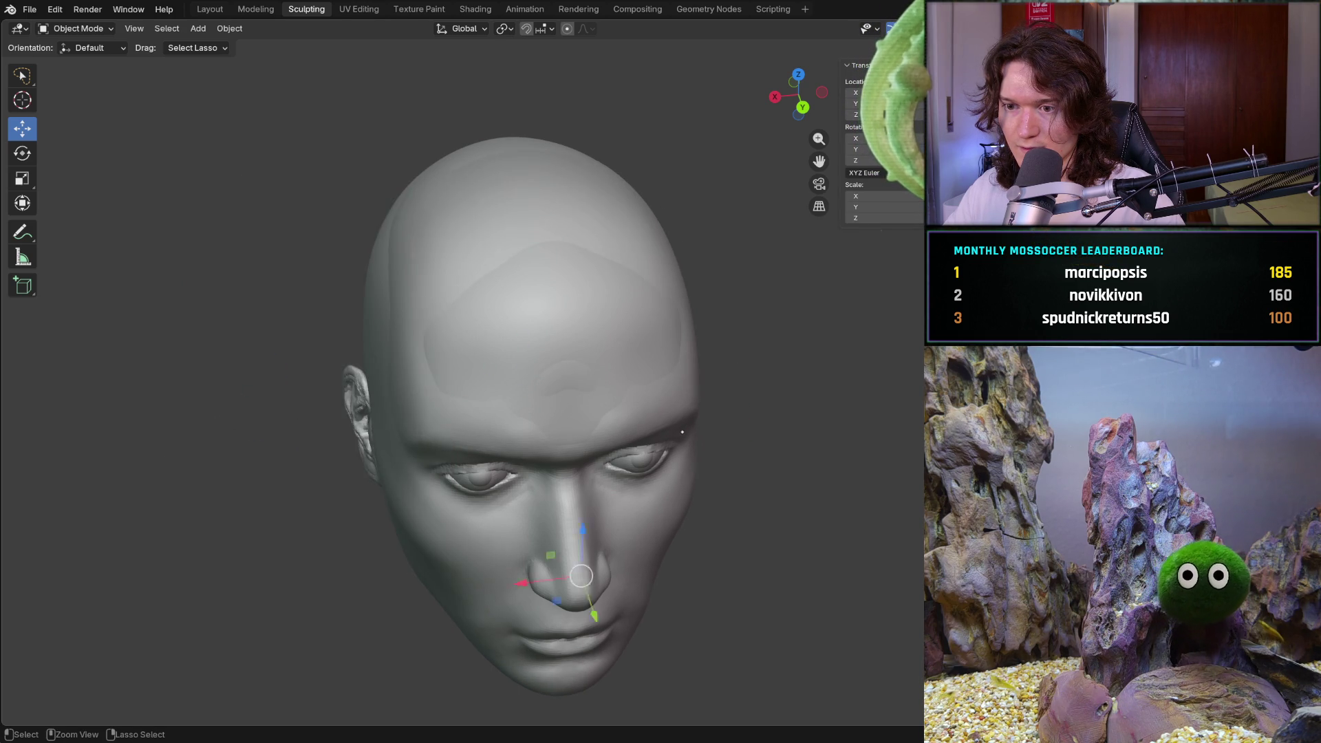
pyautogui.hotkey('alt', 'h')
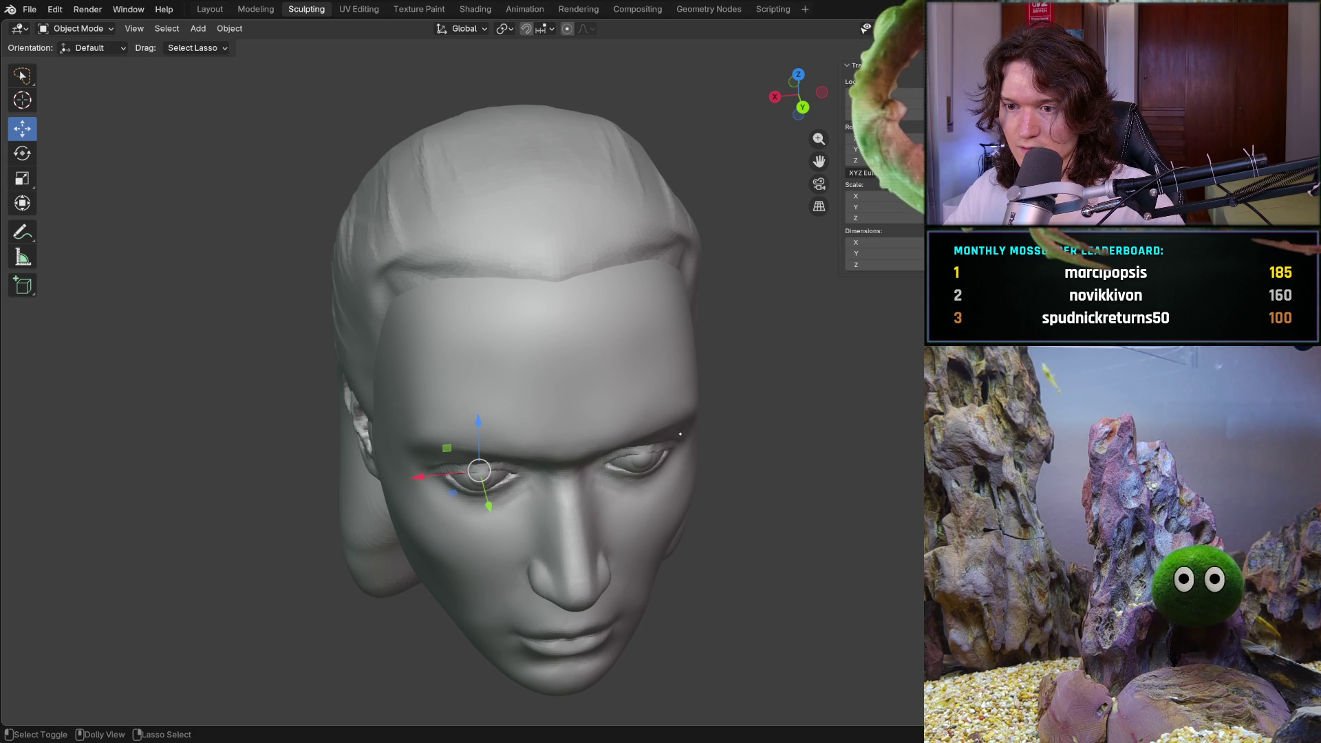
# Toggle the hair's visibility to check the head, glance at the File menu, deselect and switch to front view
pyautogui.keyDown('shift'); pyautogui.click(476, 459); pyautogui.keyUp('shift')
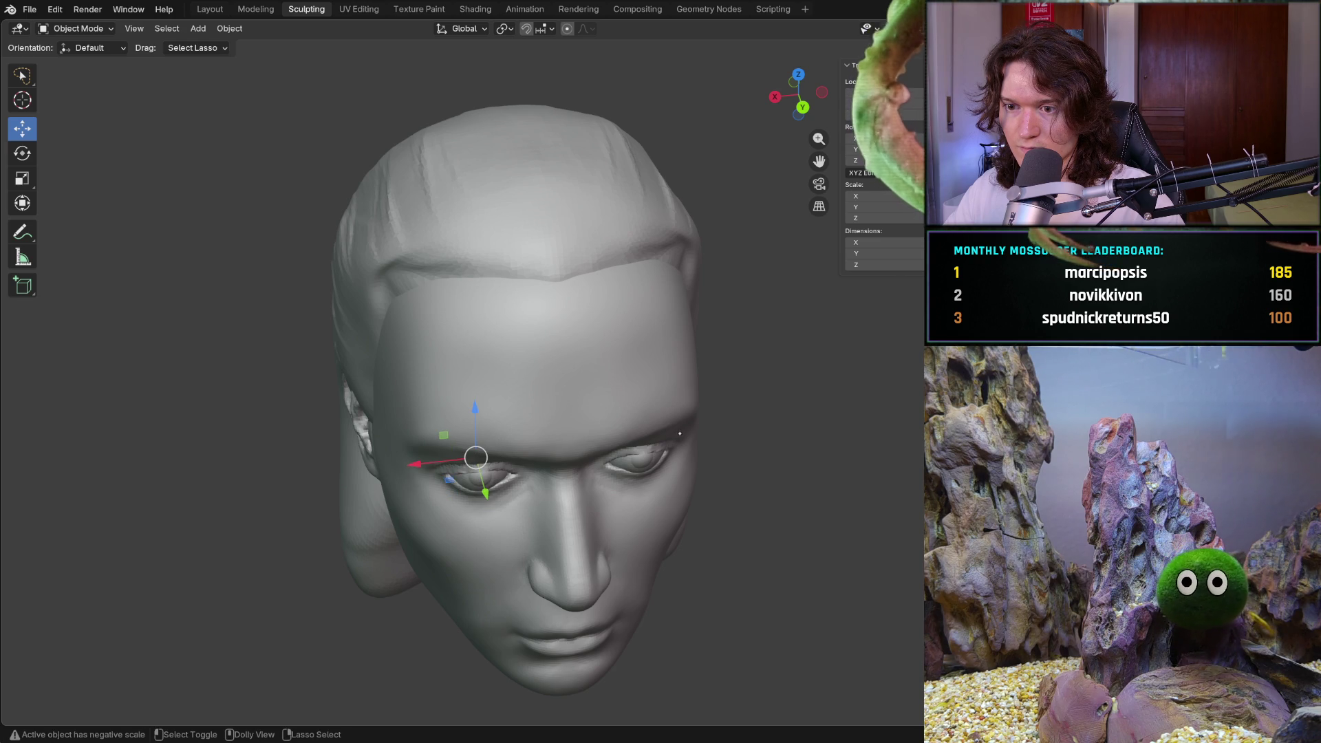
pyautogui.press('h')
pyautogui.hotkey('alt', 'h')
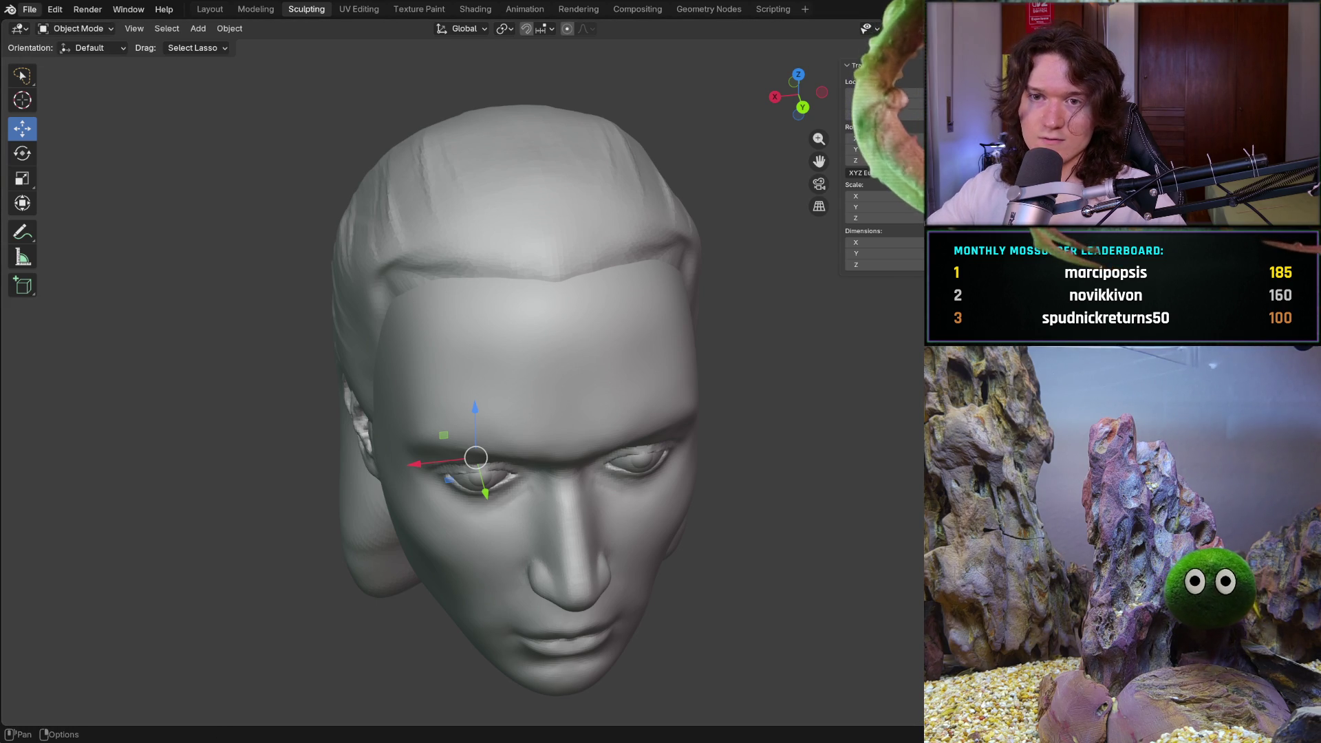
pyautogui.click(30, 11)
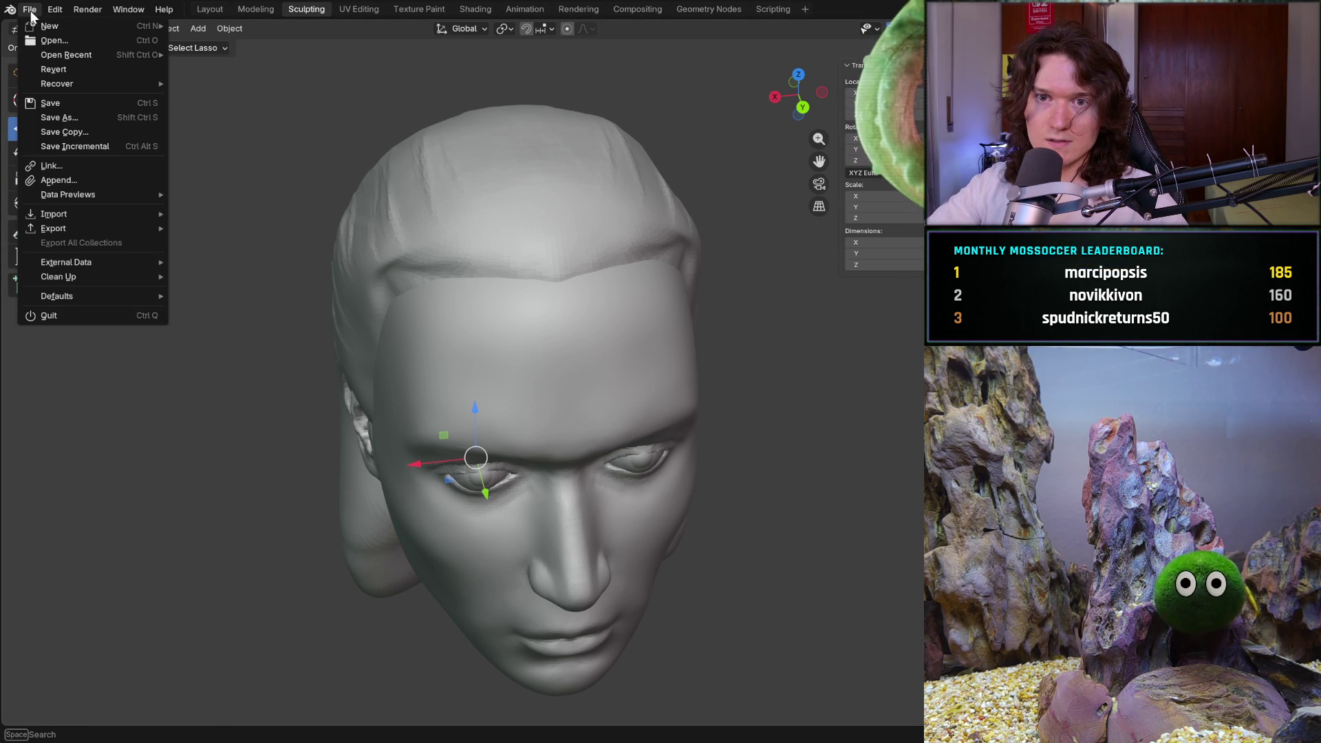
pyautogui.click(109, 178)
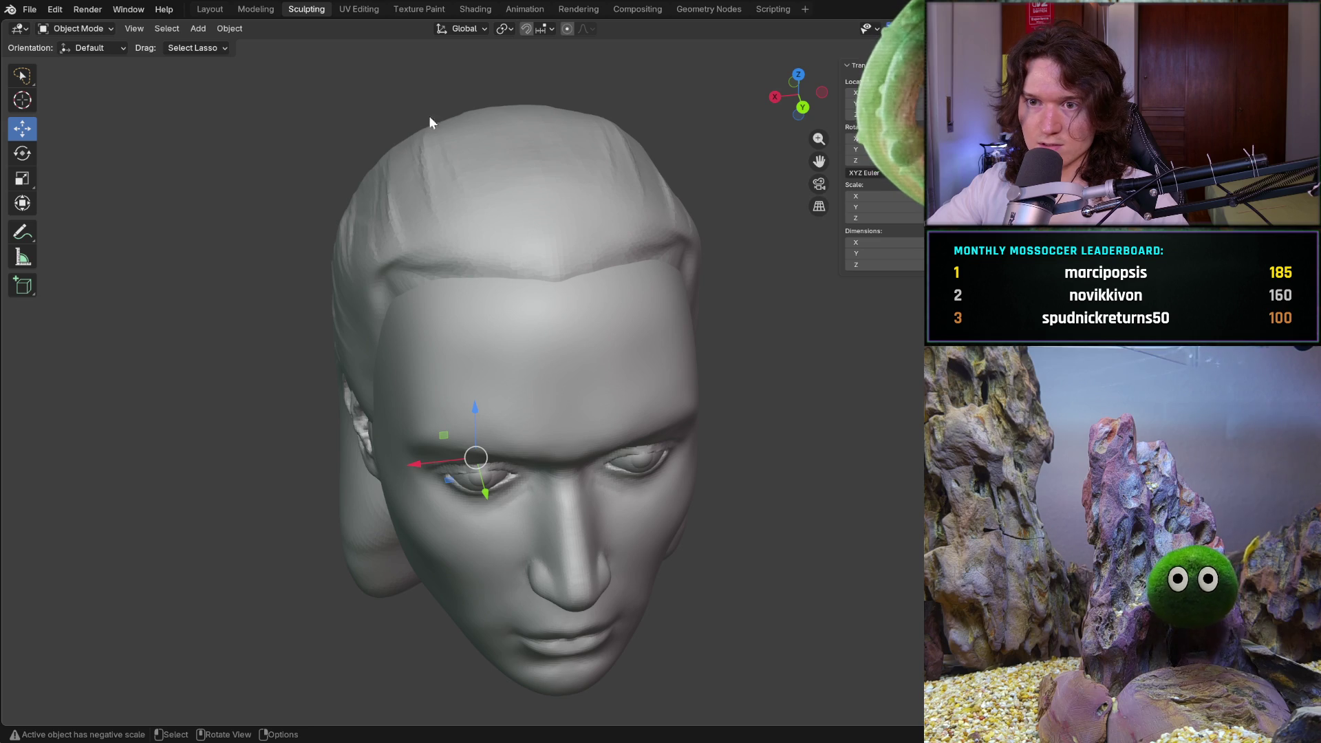
pyautogui.click(708, 504)
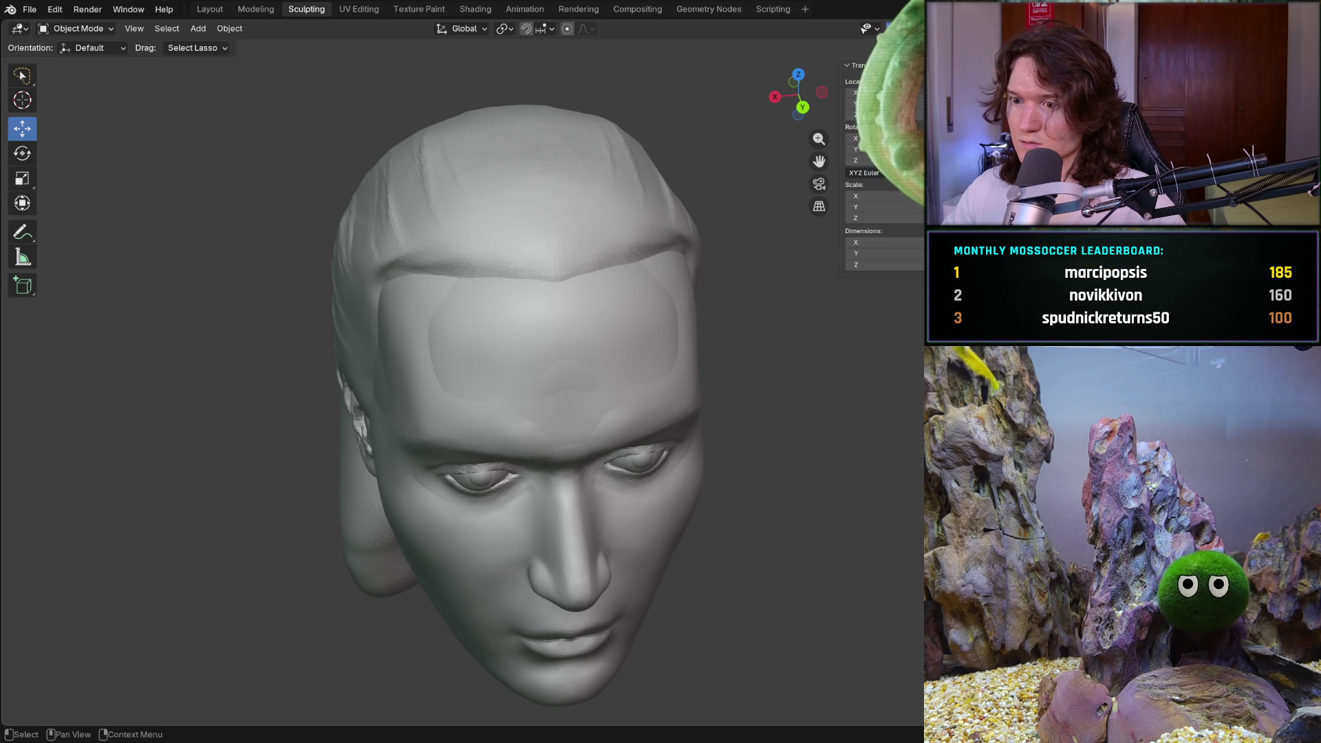
pyautogui.press('KP_1')
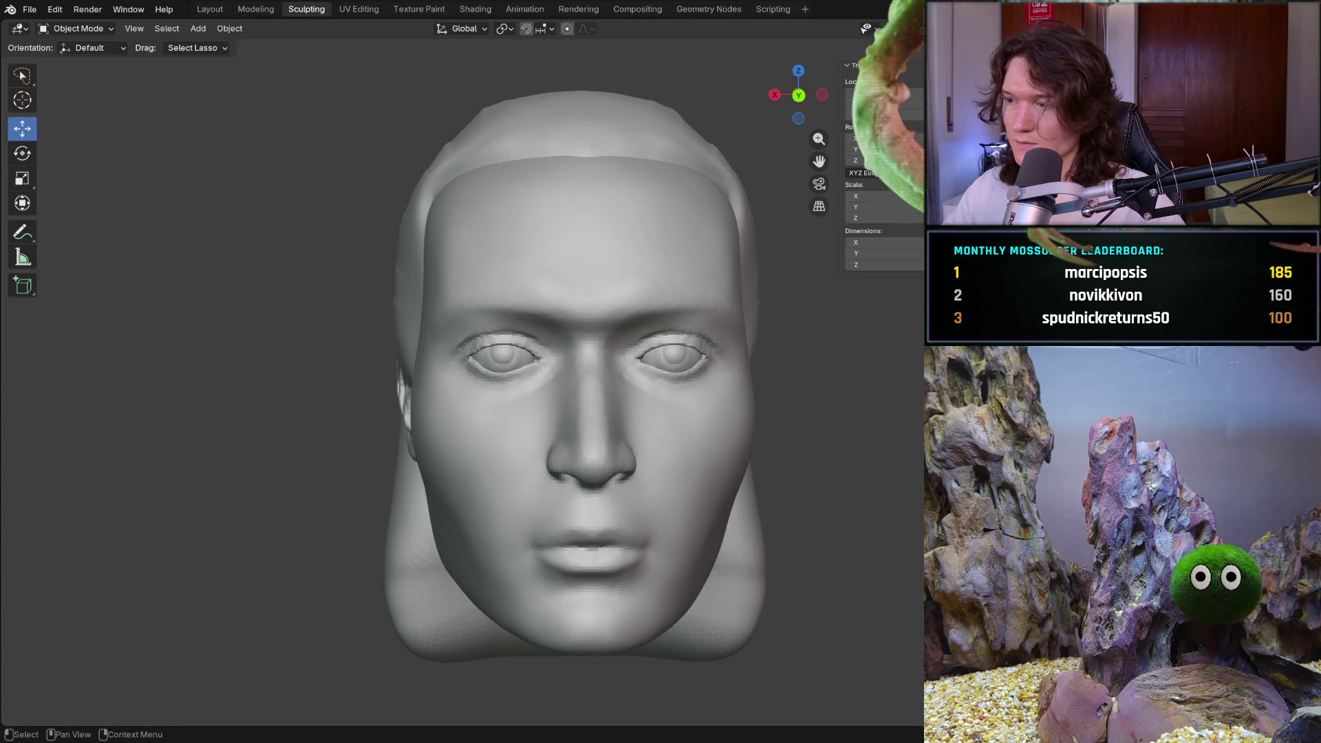
# Undo and redo, toggle the head mesh's visibility, then orbit to a three-quarter view
pyautogui.hotkey('ctrl', 'z')
pyautogui.hotkey('ctrl', 'shift', 'z')
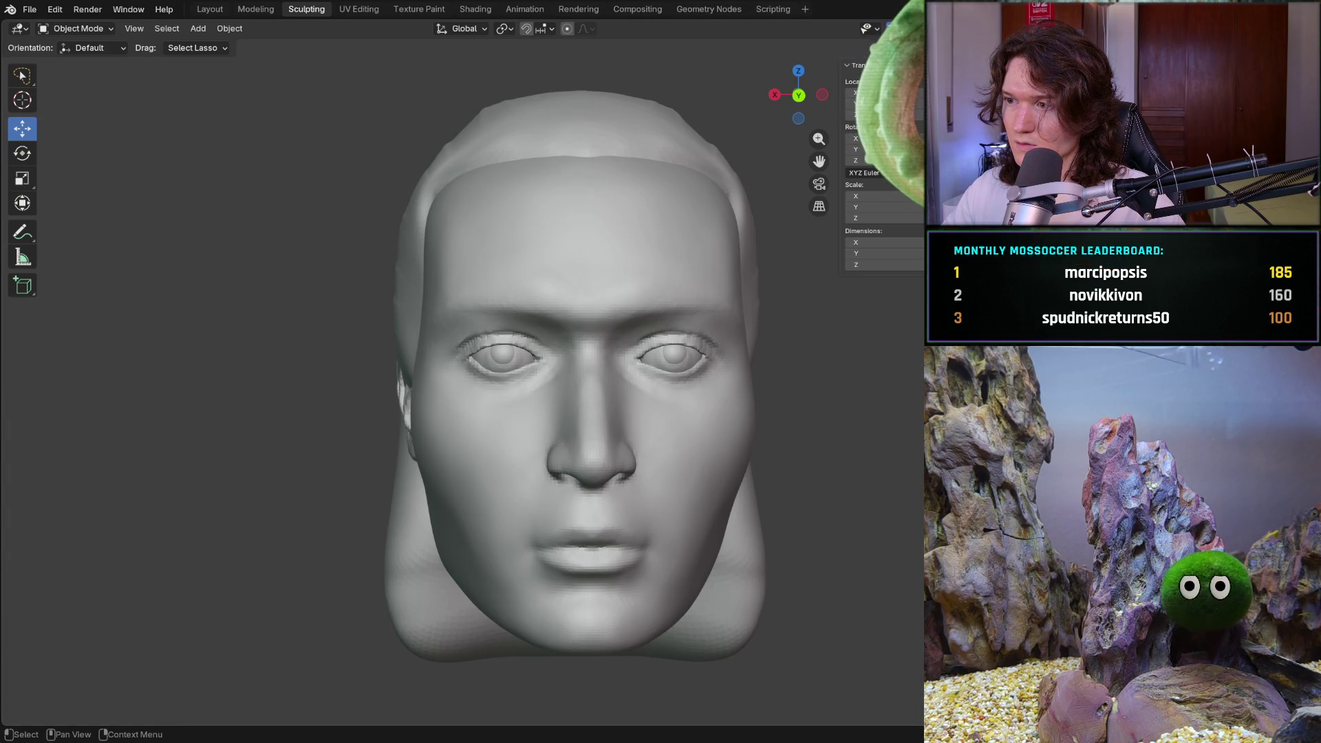
pyautogui.press('h')
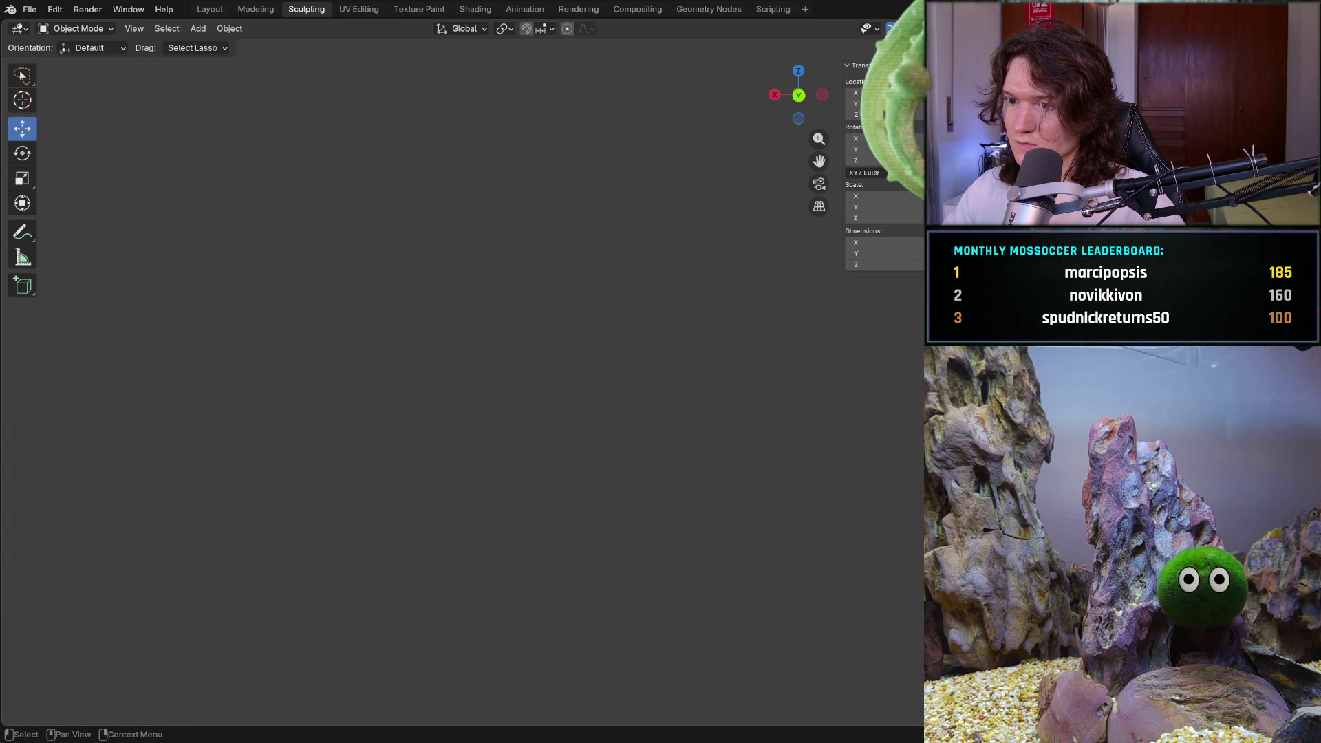
pyautogui.hotkey('alt', 'h')
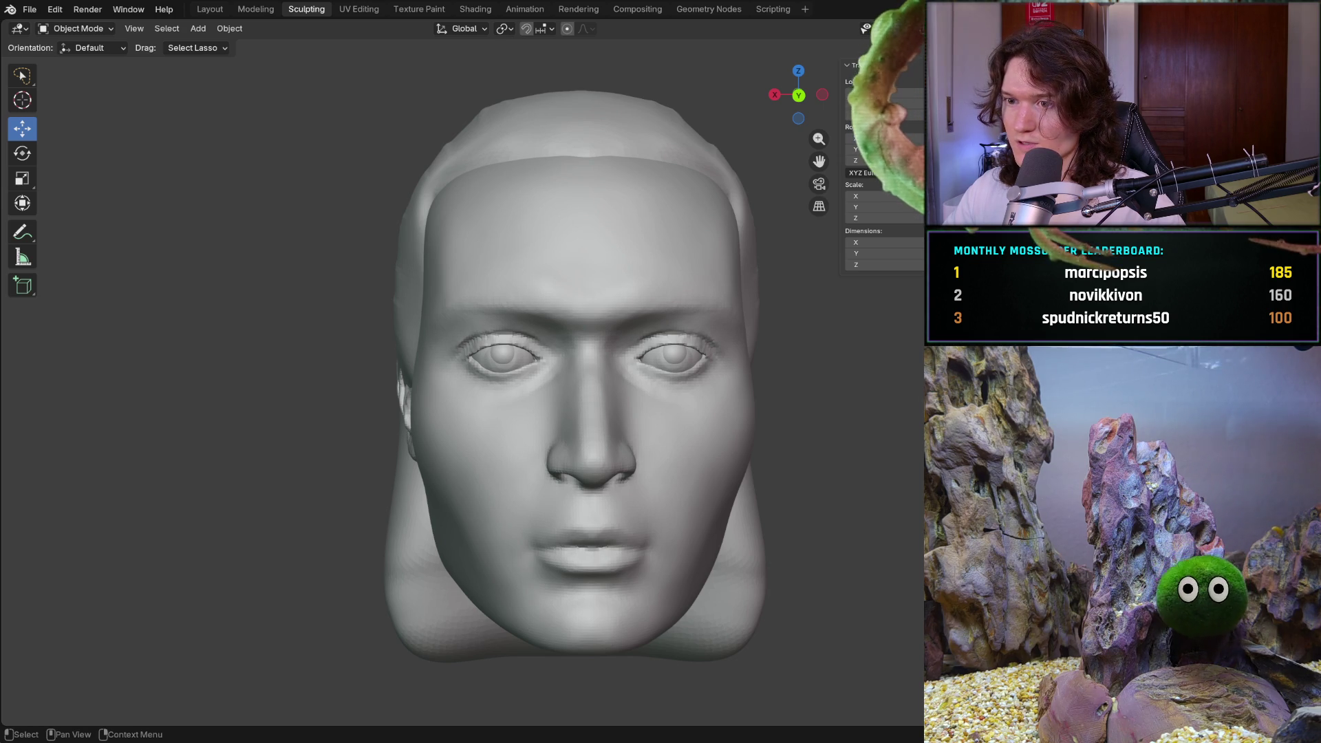
pyautogui.moveTo(567, 372); pyautogui.dragTo(361, 341, button='middle')
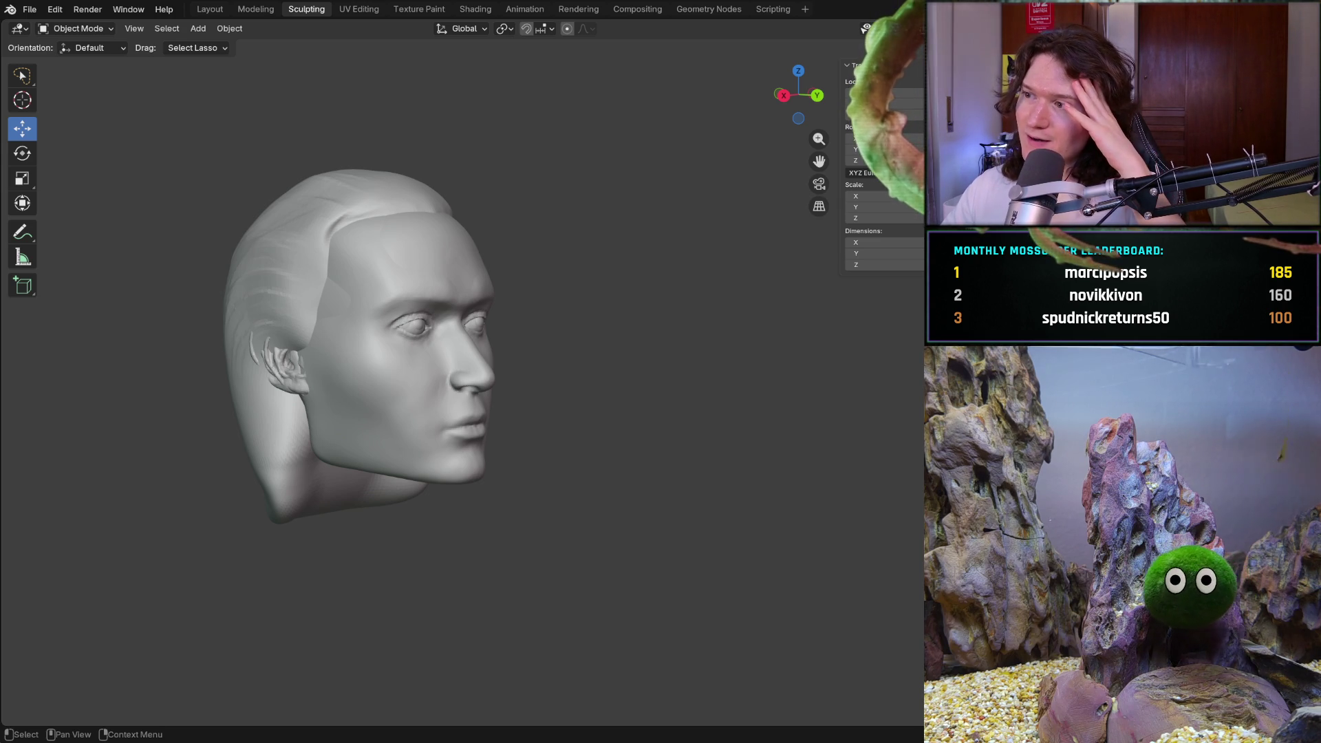
# Undo once and zoom closer to inspect the face, eye and ear
pyautogui.hotkey('ctrl', 'z')
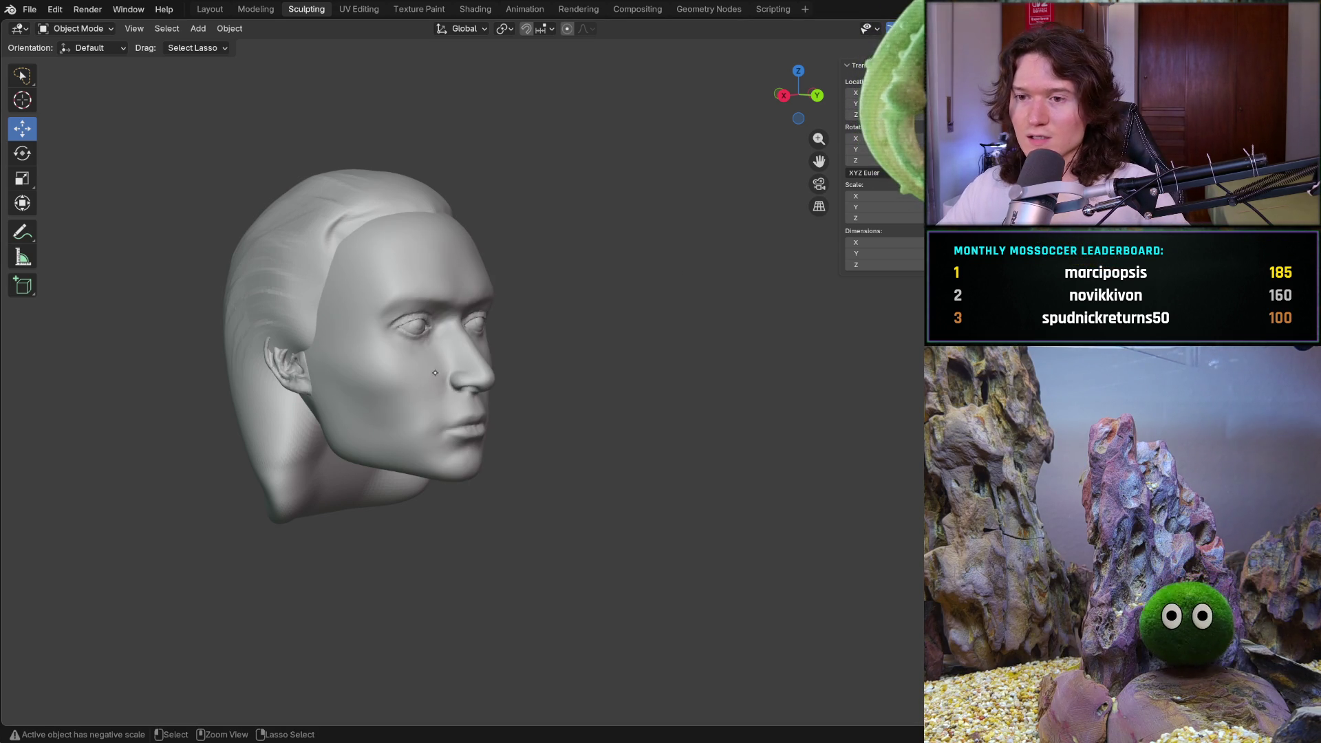
pyautogui.scroll(5, 434, 373)
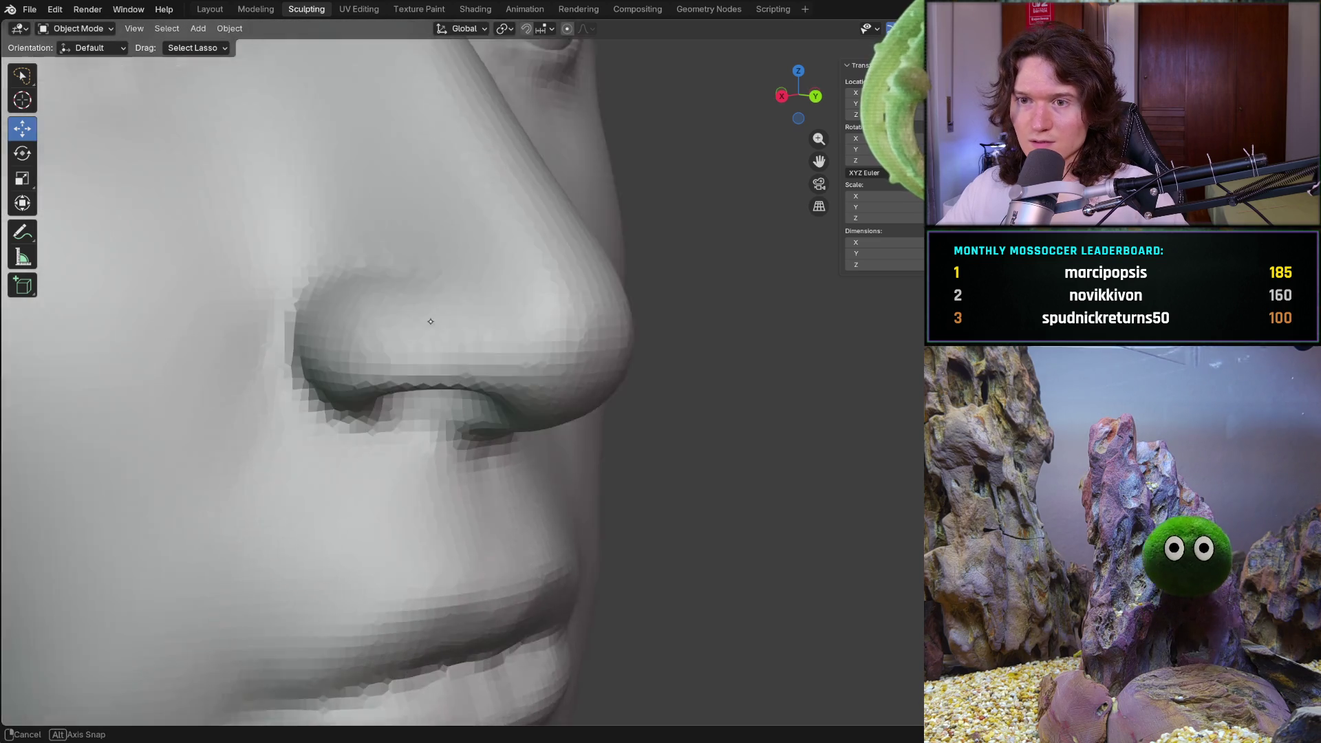
pyautogui.keyDown('ctrl'); pyautogui.moveTo(433, 374); pyautogui.dragTo(434, 379, button='middle'); pyautogui.keyUp('ctrl')
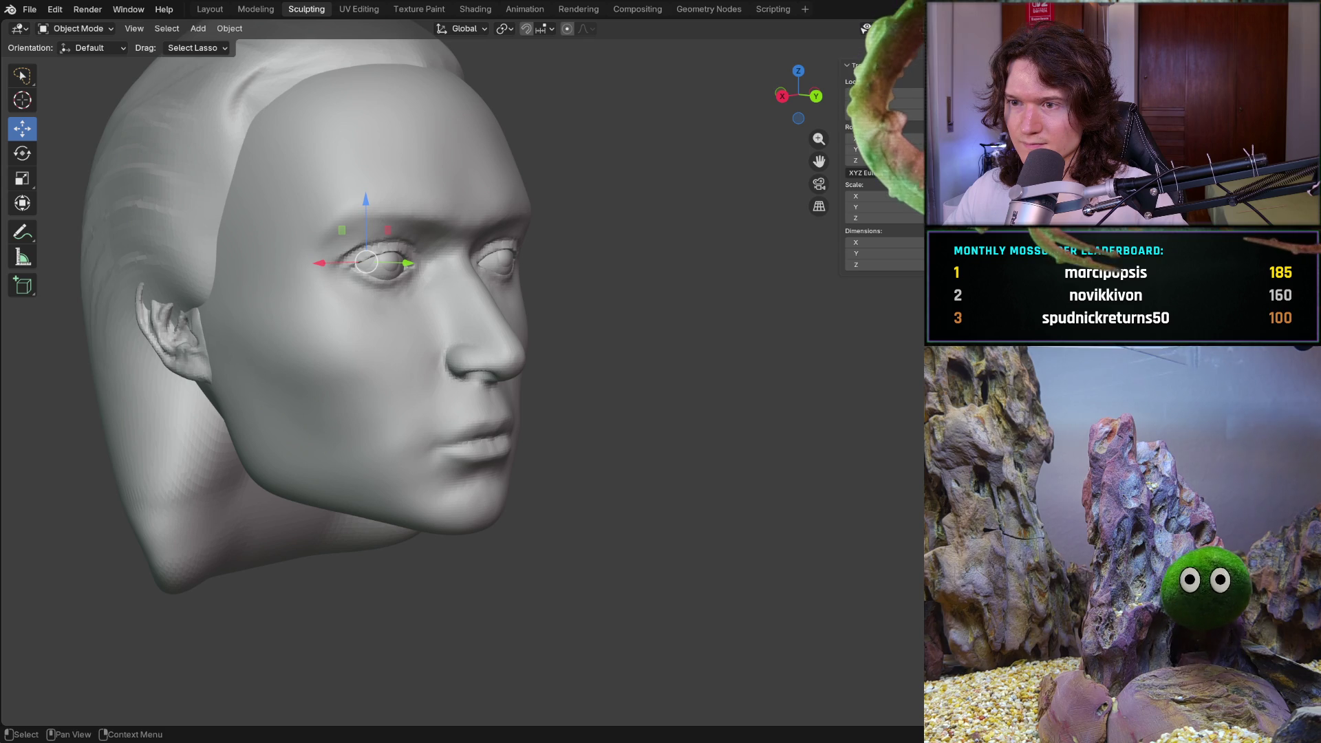
# Deselect the eye, reframe the head and open the File menu to look for importing
pyautogui.hotkey('alt', 'a')
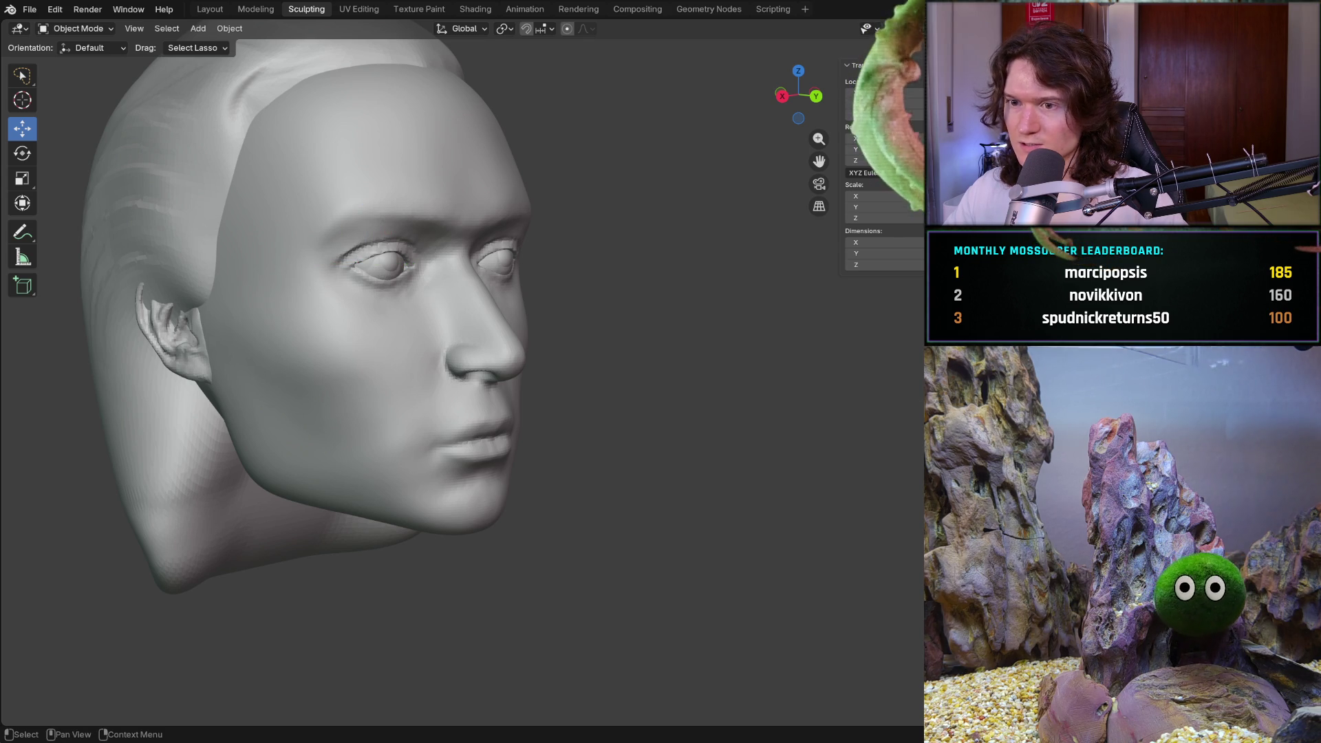
pyautogui.moveTo(738, 253); pyautogui.dragTo(416, 147, button='middle')
pyautogui.scroll(-2, 577, 207)
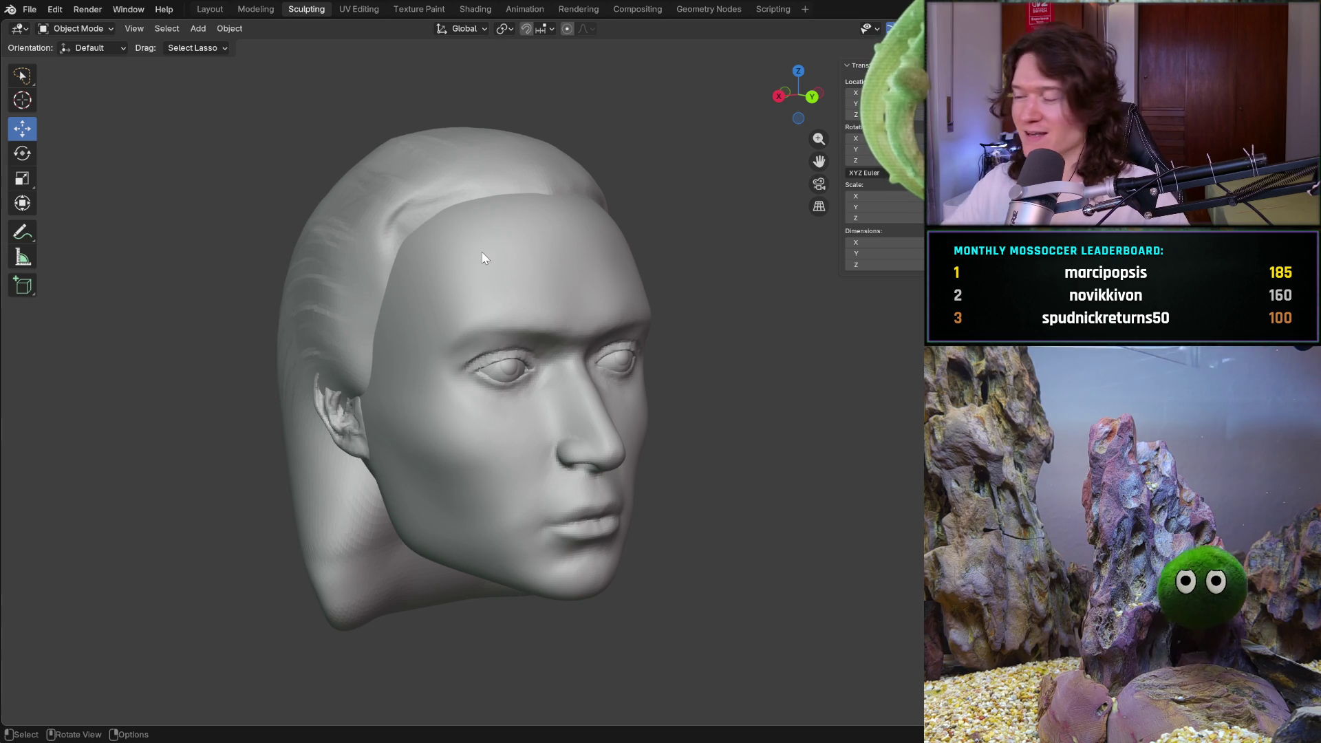
pyautogui.click(41, 11)
pyautogui.moveTo(54, 213)
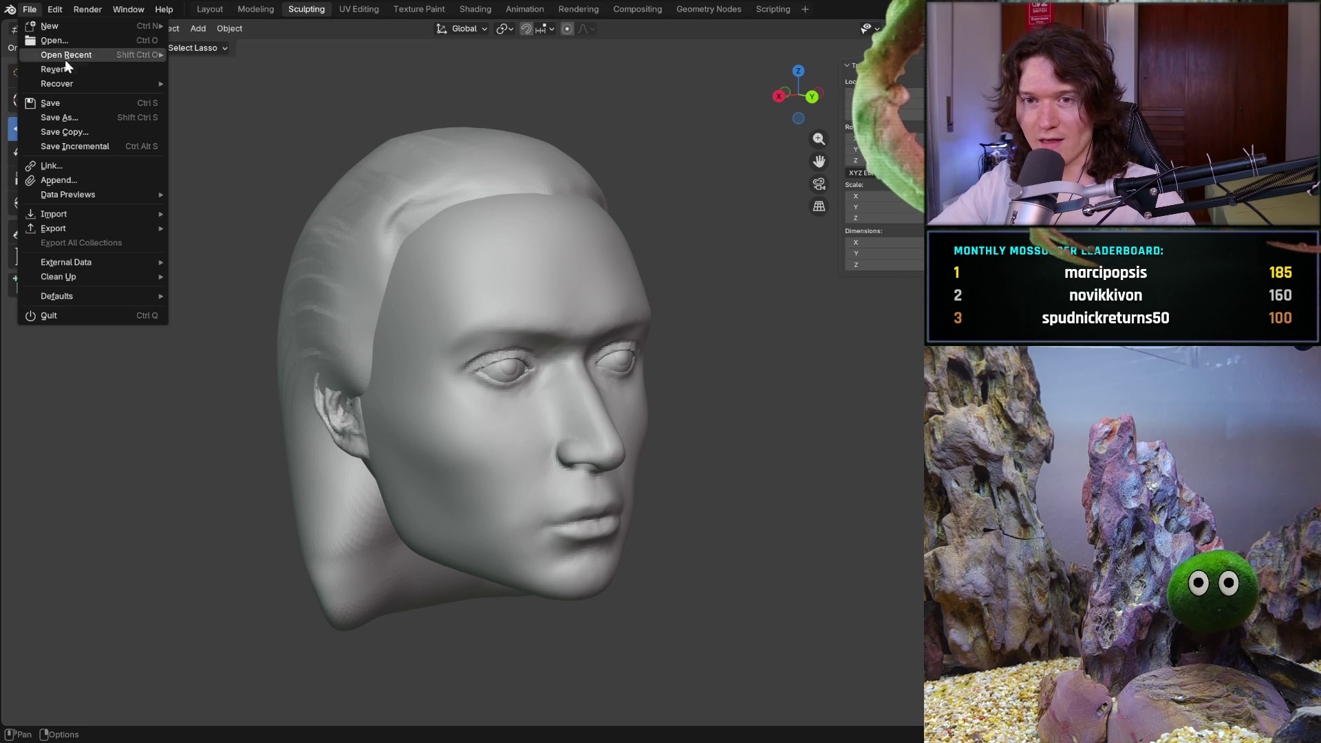
# Start File > Open, cancel the save-changes prompt, then reopen and dismiss the File menu
pyautogui.click(112, 35)
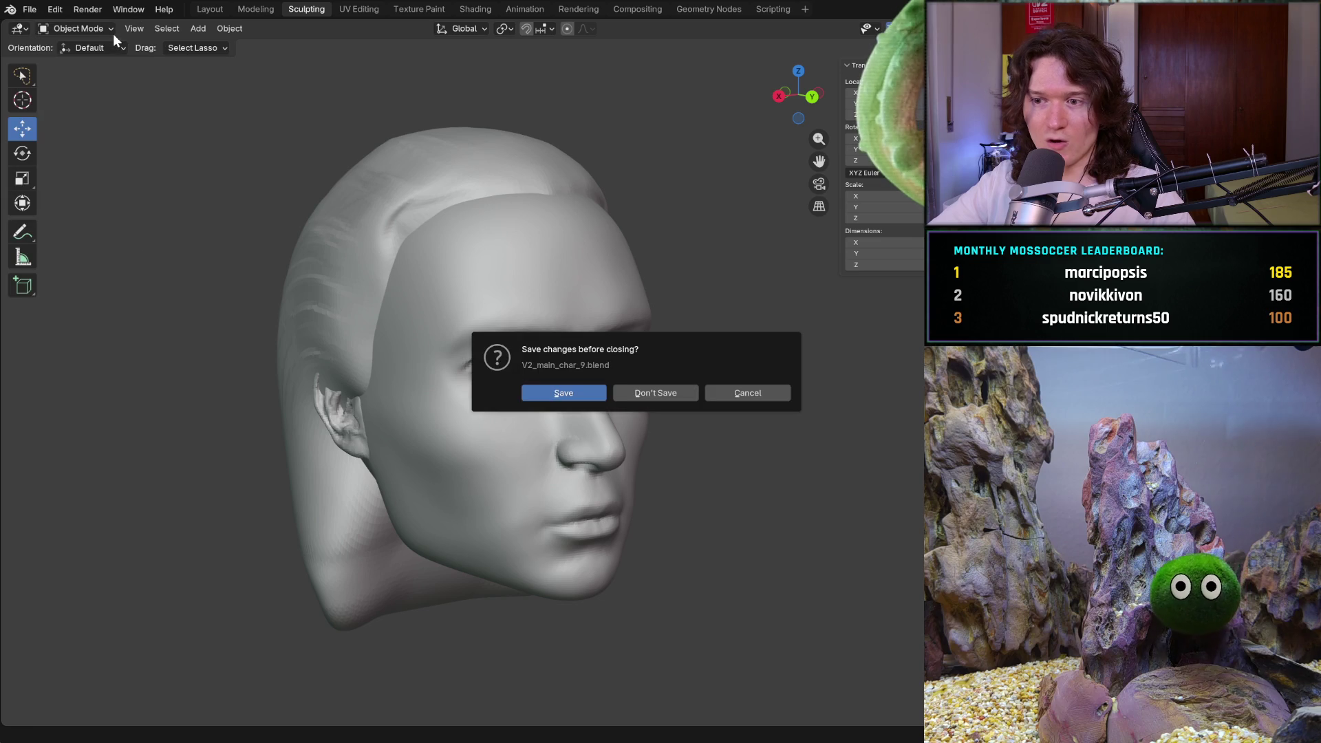
pyautogui.click(722, 393)
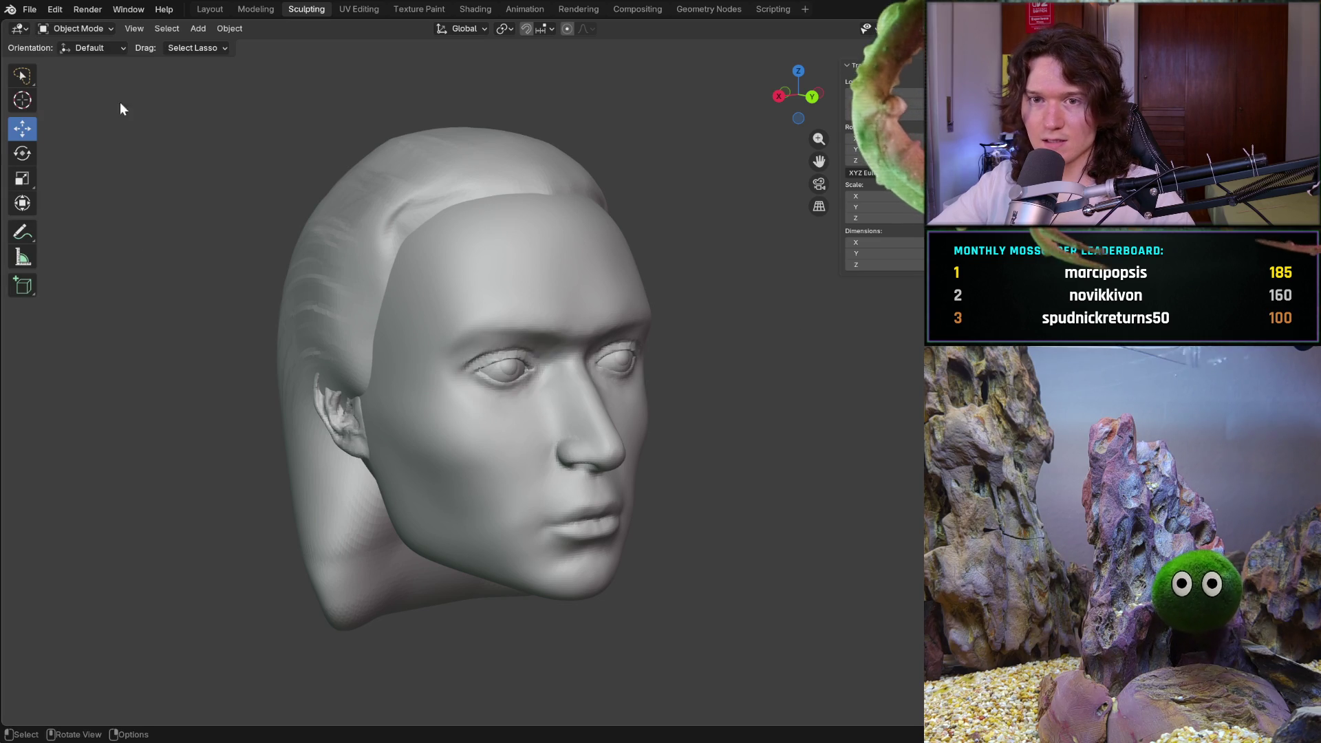
pyautogui.click(29, 9)
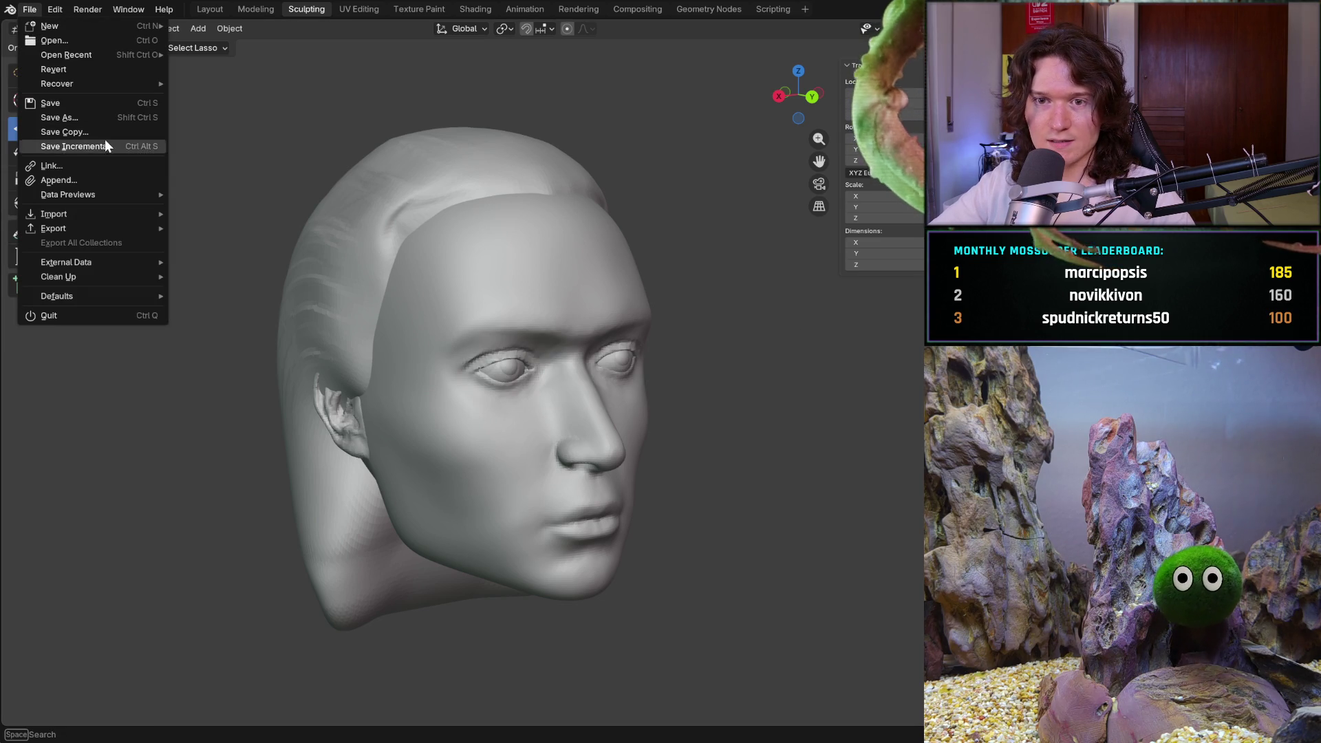
pyautogui.press('Escape')
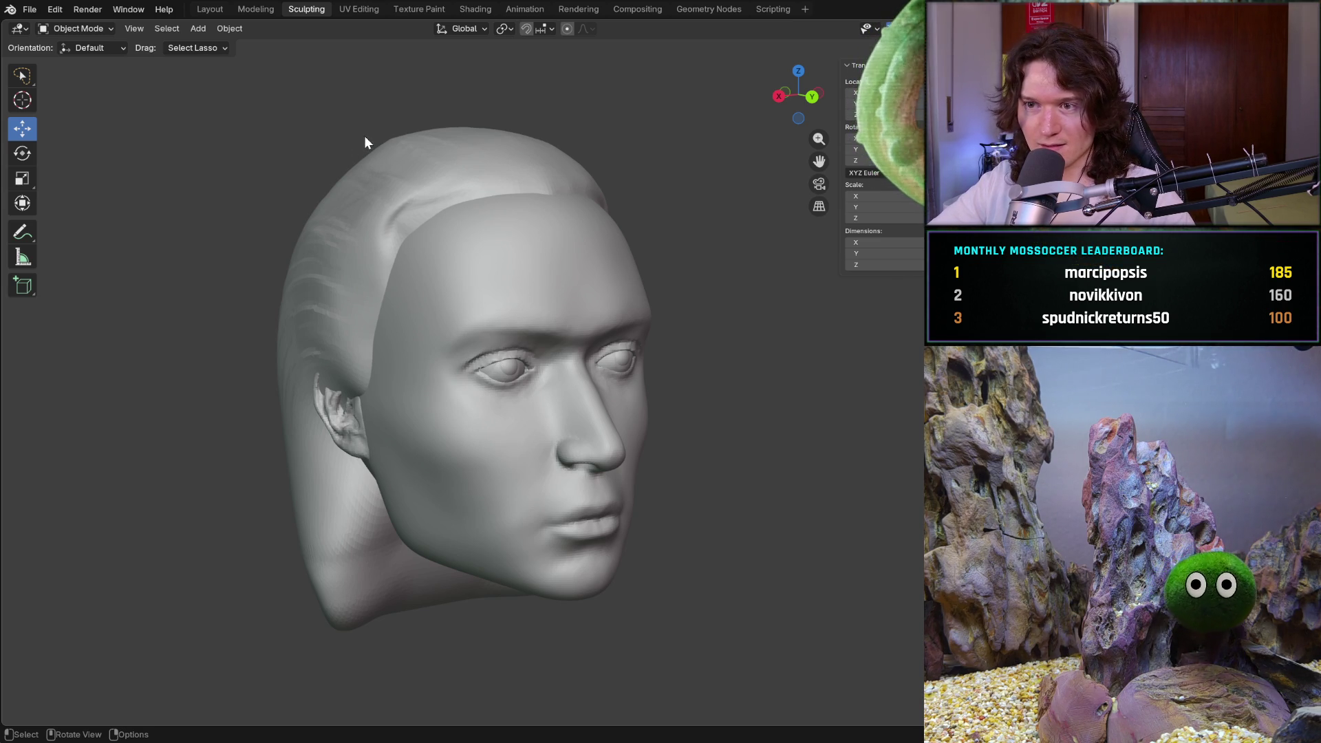
# Undo and redo, hide the hair to leave a bald head, and toggle the head mesh's visibility
pyautogui.hotkey('ctrl', 'z')
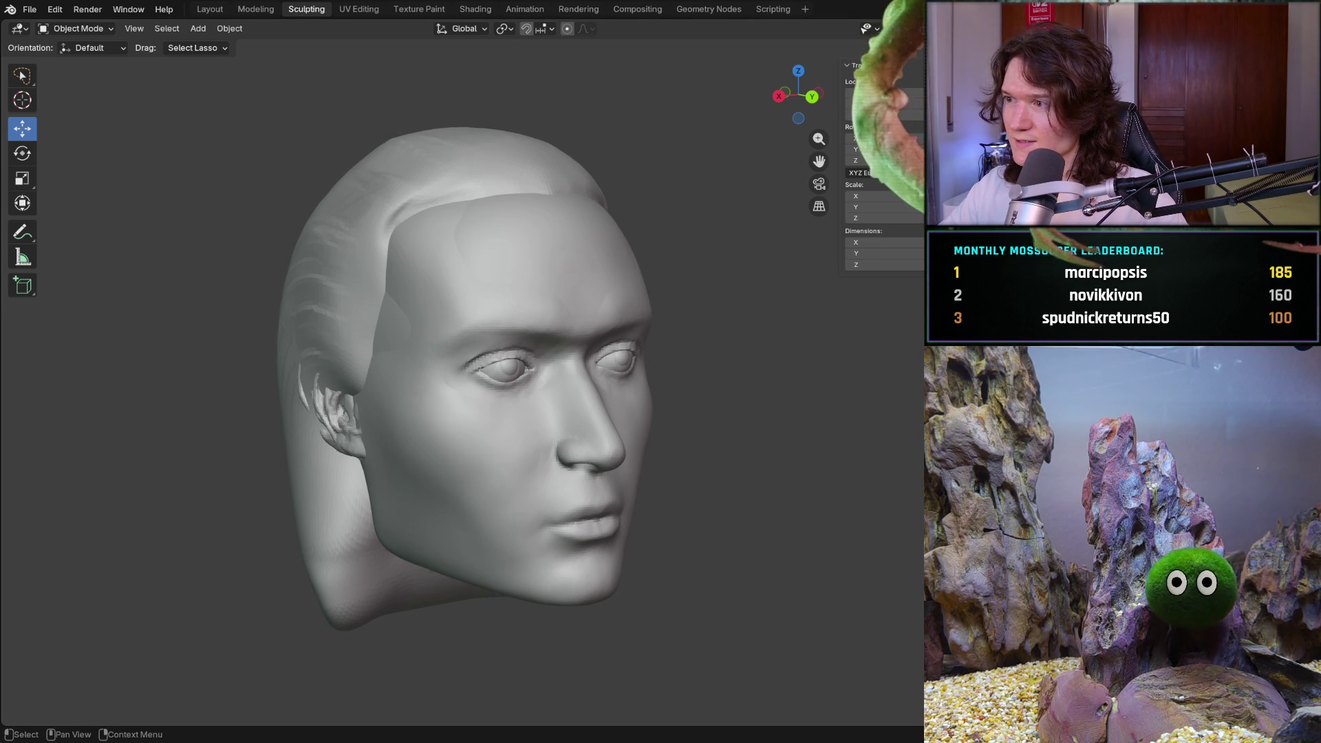
pyautogui.hotkey('ctrl', 'z')
pyautogui.hotkey('ctrl', 'shift', 'z')
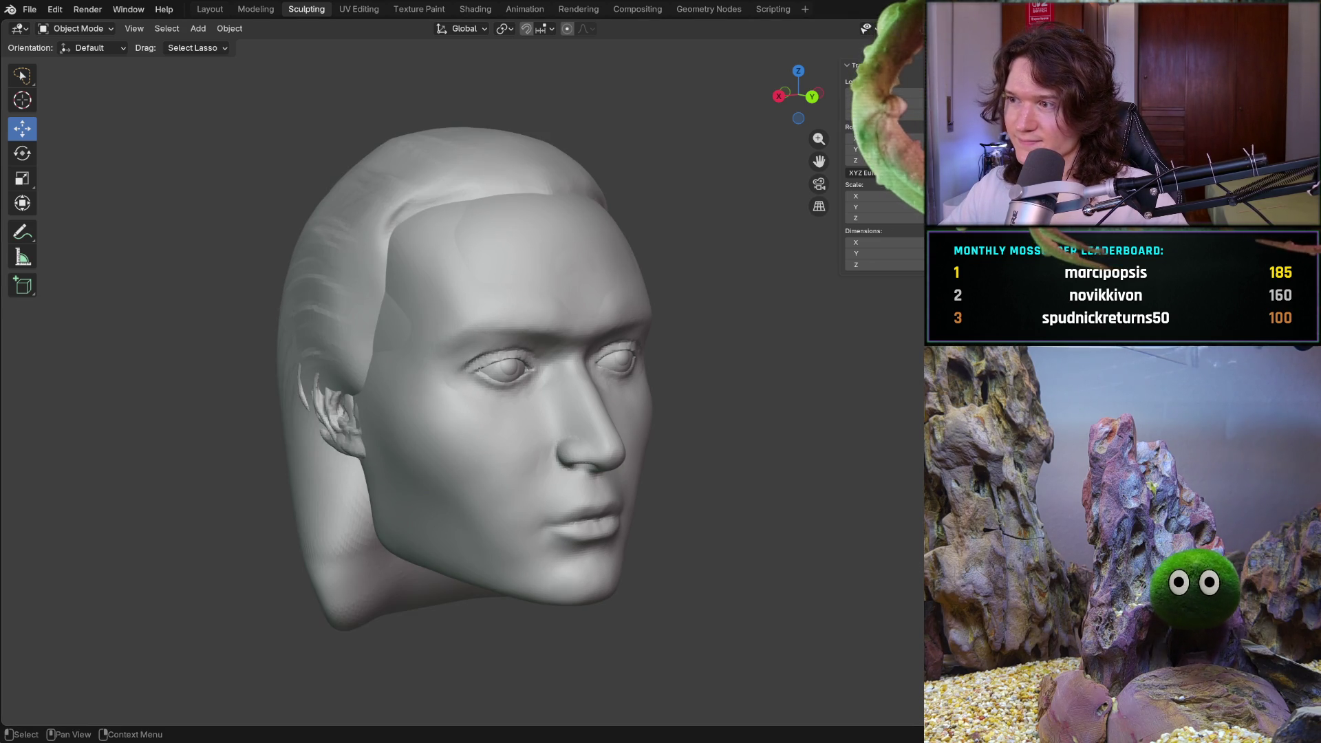
pyautogui.press('h')
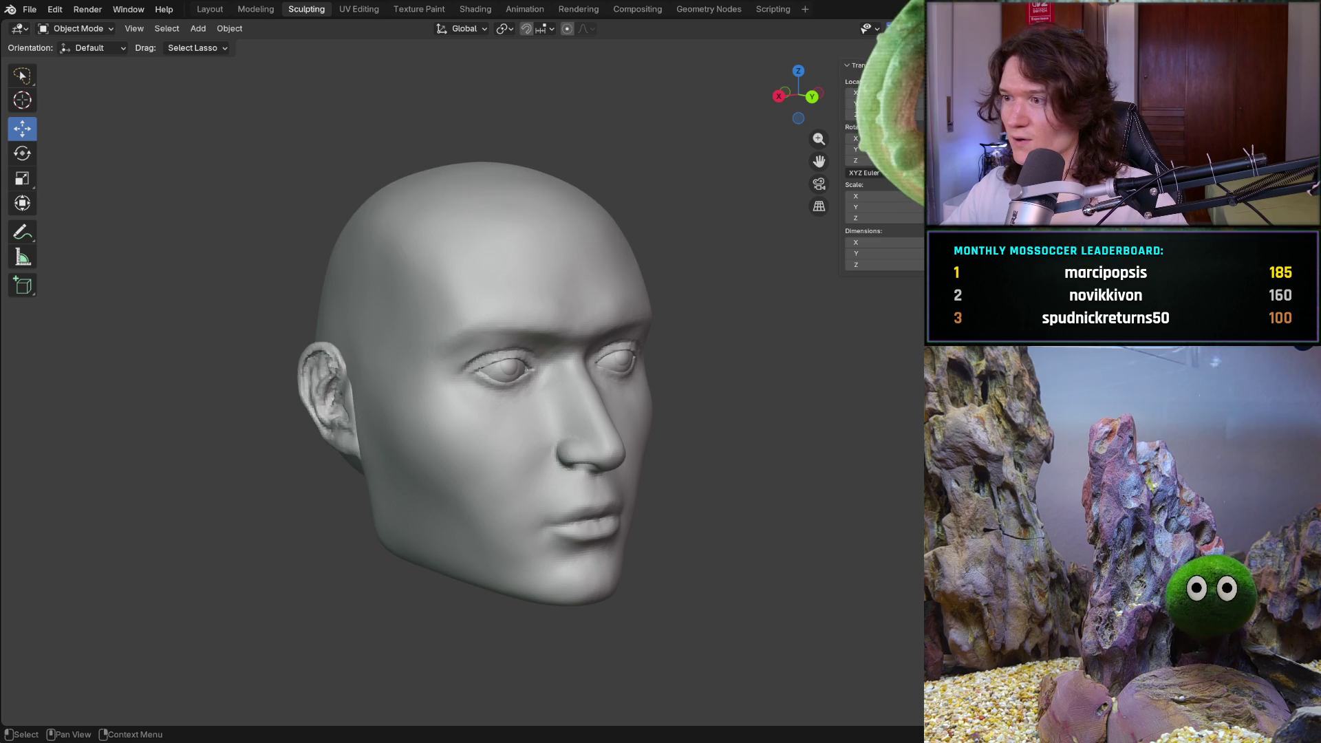
pyautogui.press('h')
pyautogui.hotkey('alt', 'h')
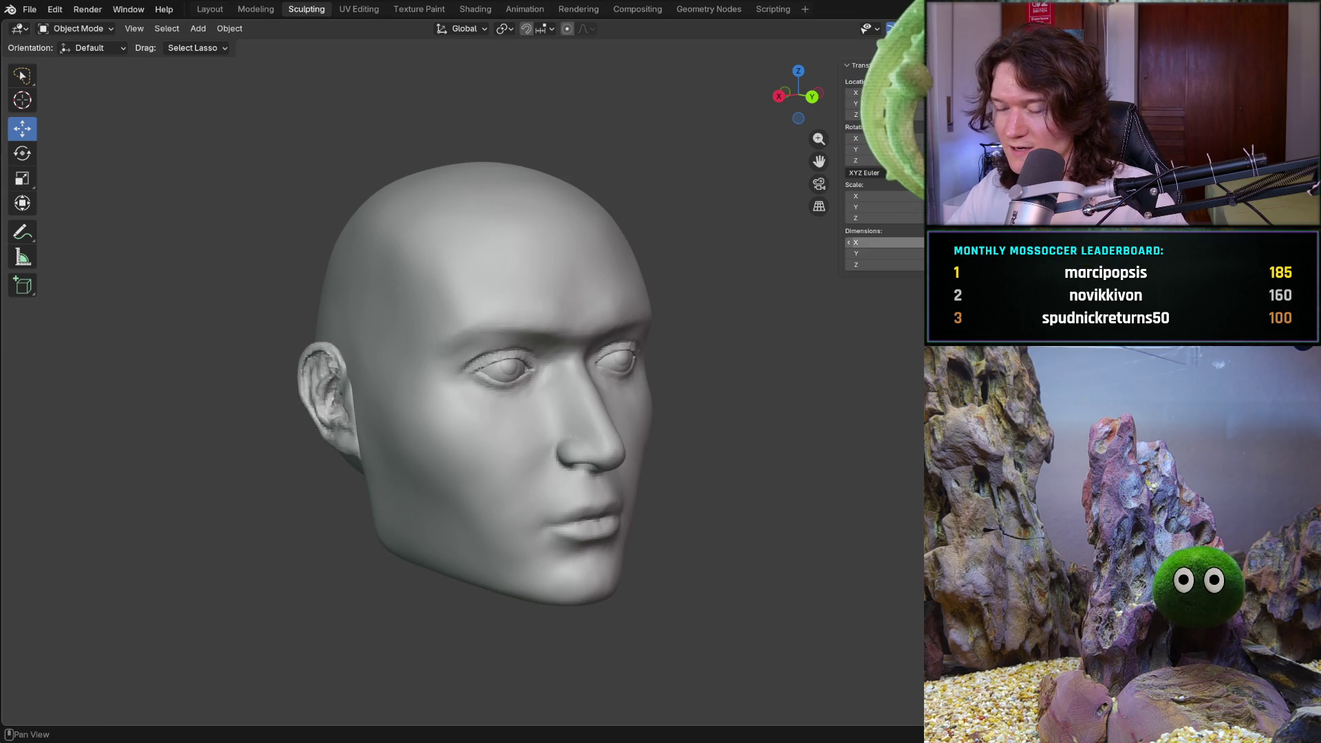
# Inspect the bald head from front, three-quarter and left views, then select the left eye
pyautogui.moveTo(858, 432); pyautogui.dragTo(784, 420, button='middle')
pyautogui.scroll(2, 784, 419)
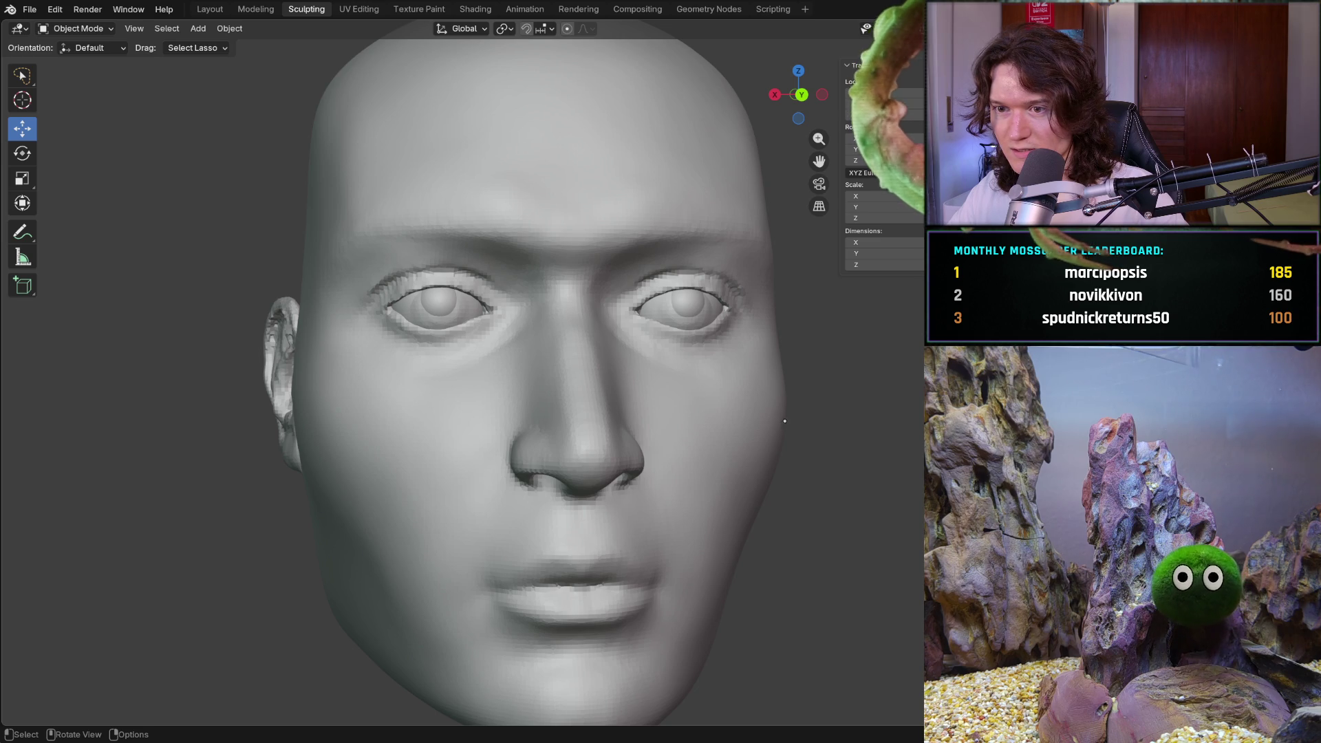
pyautogui.scroll(-3, 781, 435)
pyautogui.moveTo(781, 436)
pyautogui.mouseDown(button='middle')
pyautogui.moveTo(827, 459)
pyautogui.moveTo(784, 454)
pyautogui.mouseUp(button='middle')
pyautogui.scroll(3, 785, 454)
pyautogui.scroll(-1, 784, 454)
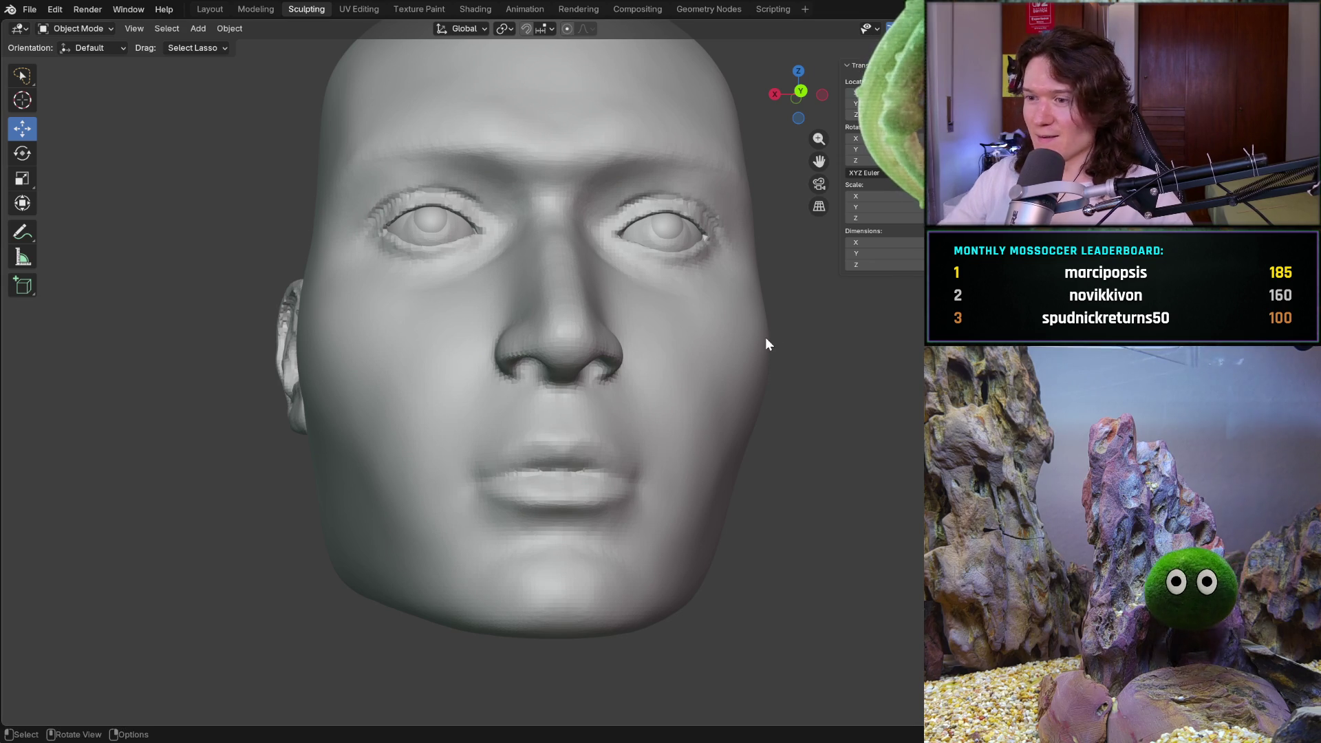
pyautogui.scroll(-3, 764, 337)
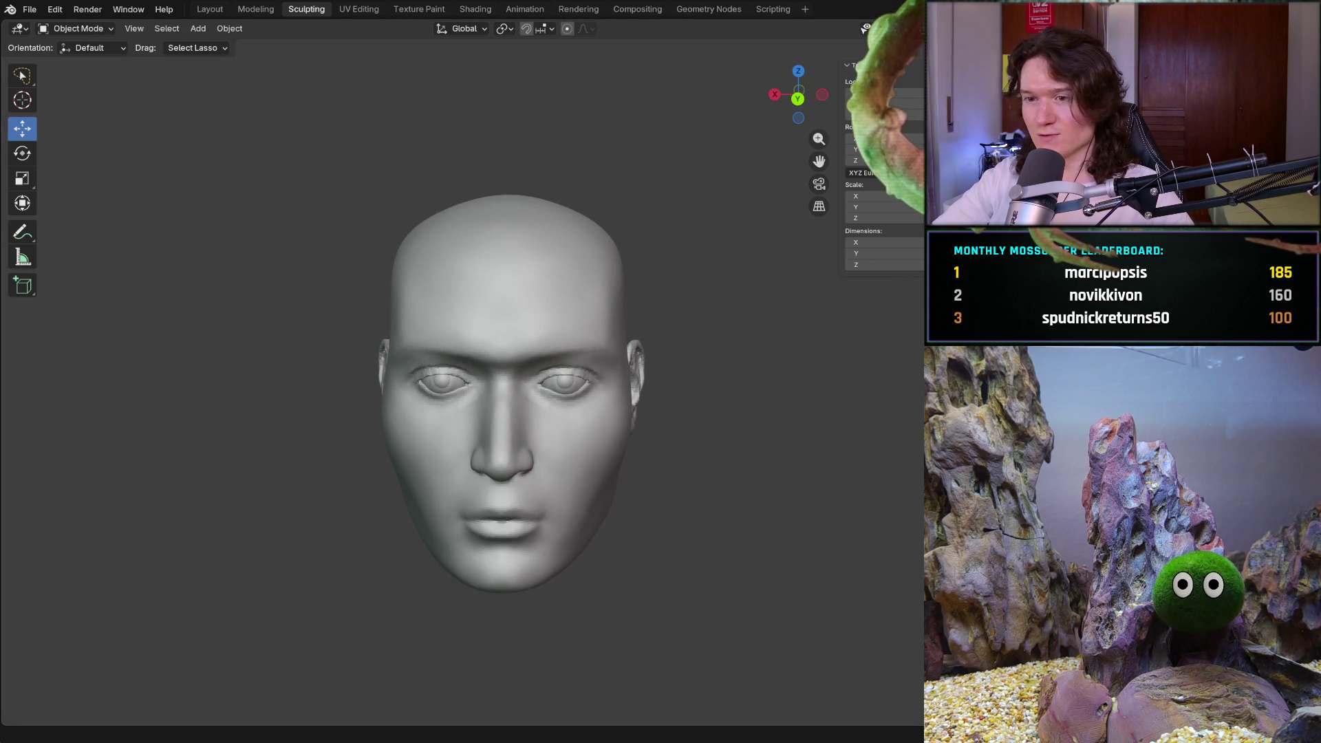
pyautogui.moveTo(579, 433); pyautogui.dragTo(518, 422, button='middle')
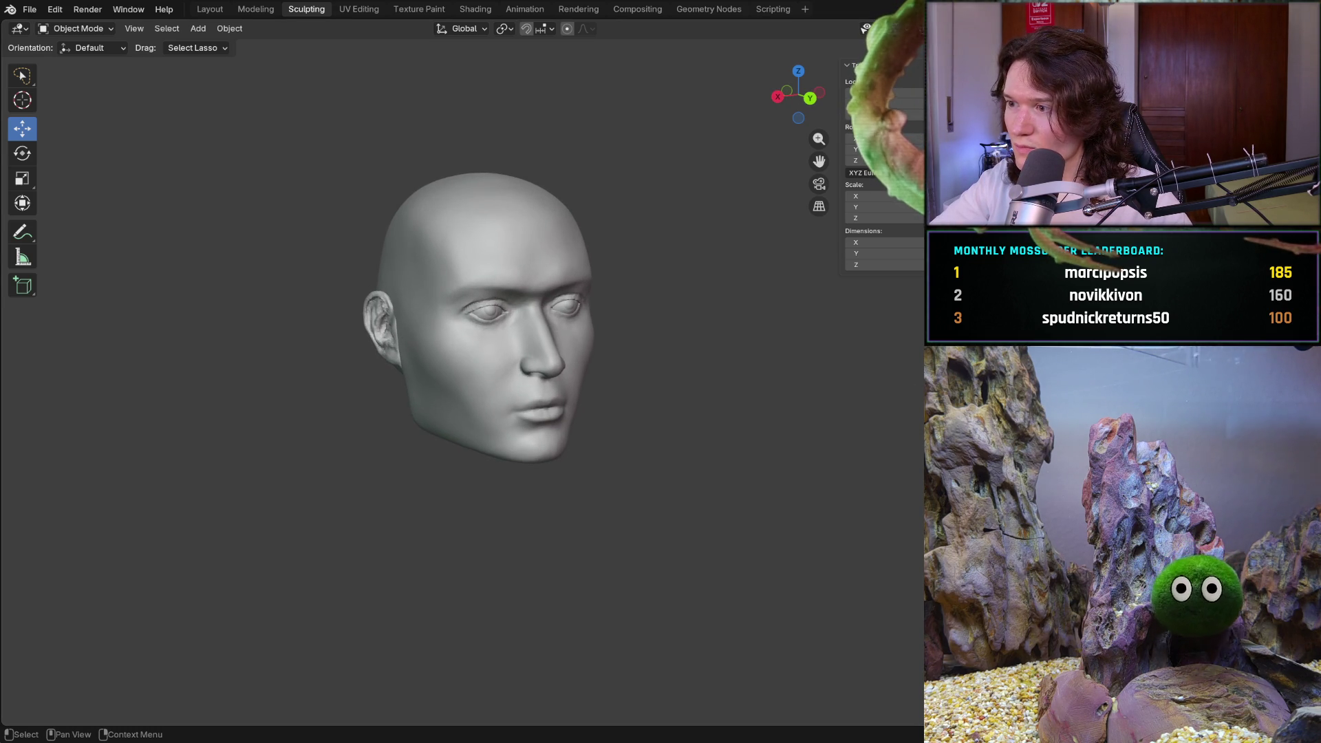
pyautogui.click(485, 310)
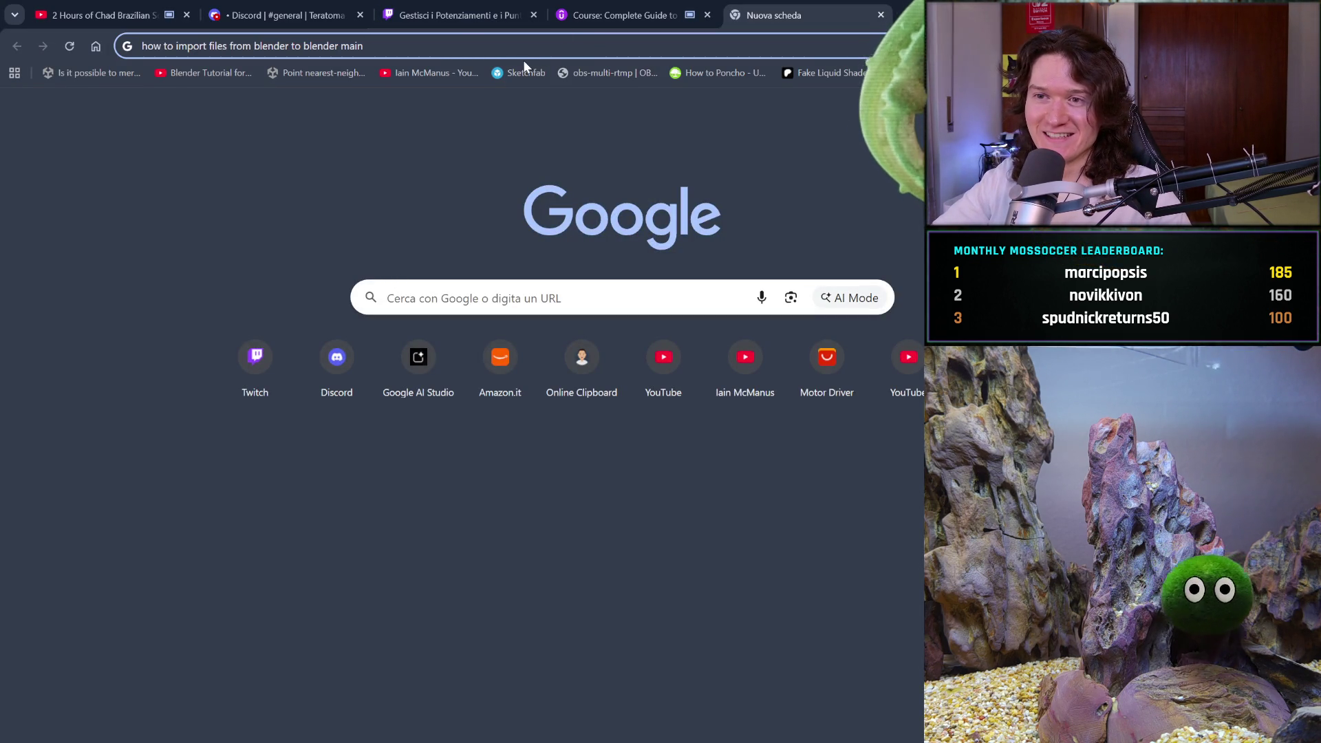
# Search Google for 'scout tf2', browse its image results, then close that search tab
pyautogui.click(507, 55)
pyautogui.write('scou')
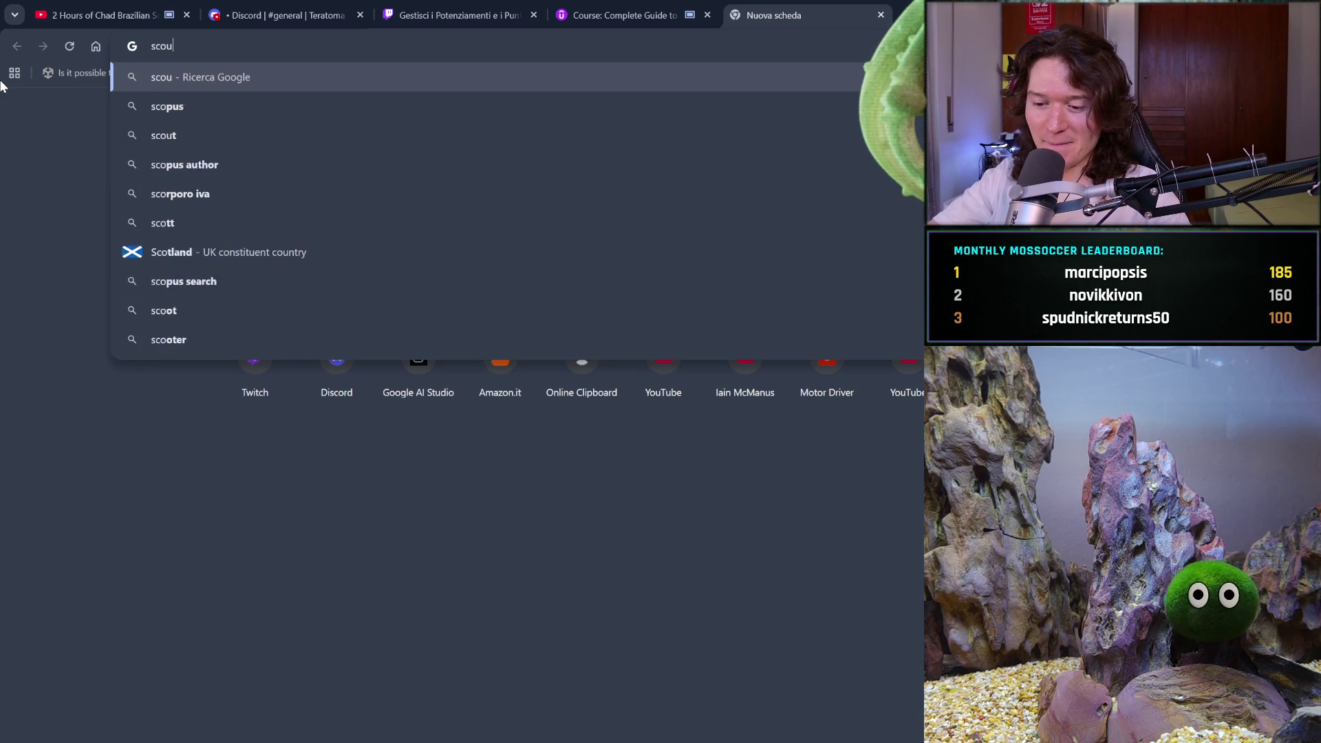
pyautogui.write('t tf2')
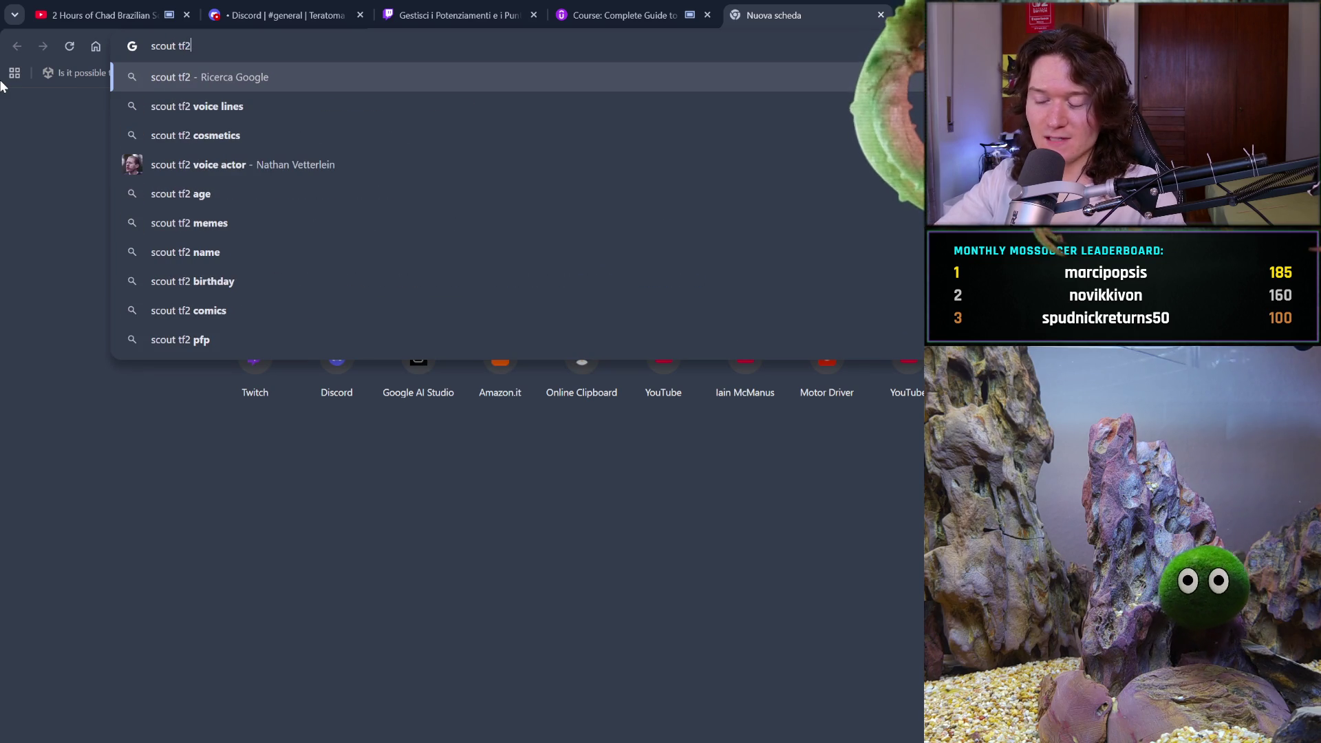
pyautogui.press('Return')
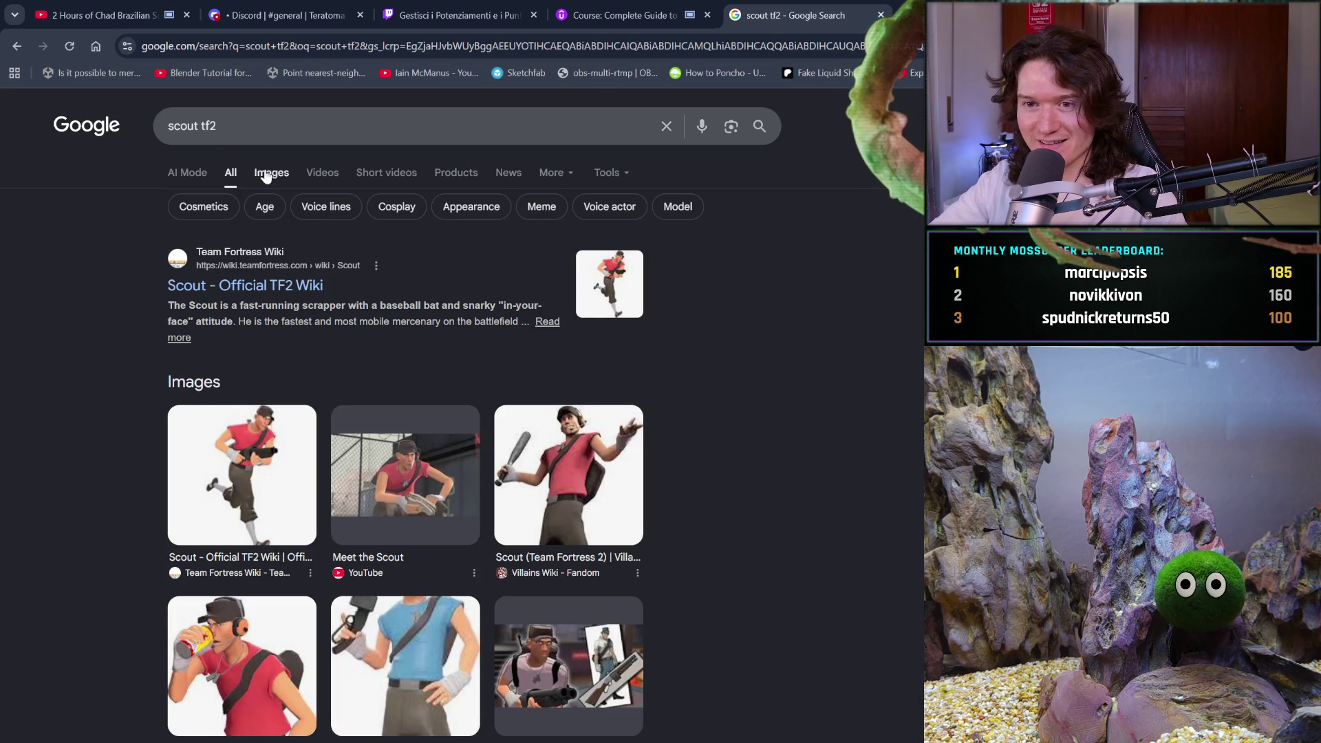
pyautogui.click(271, 173)
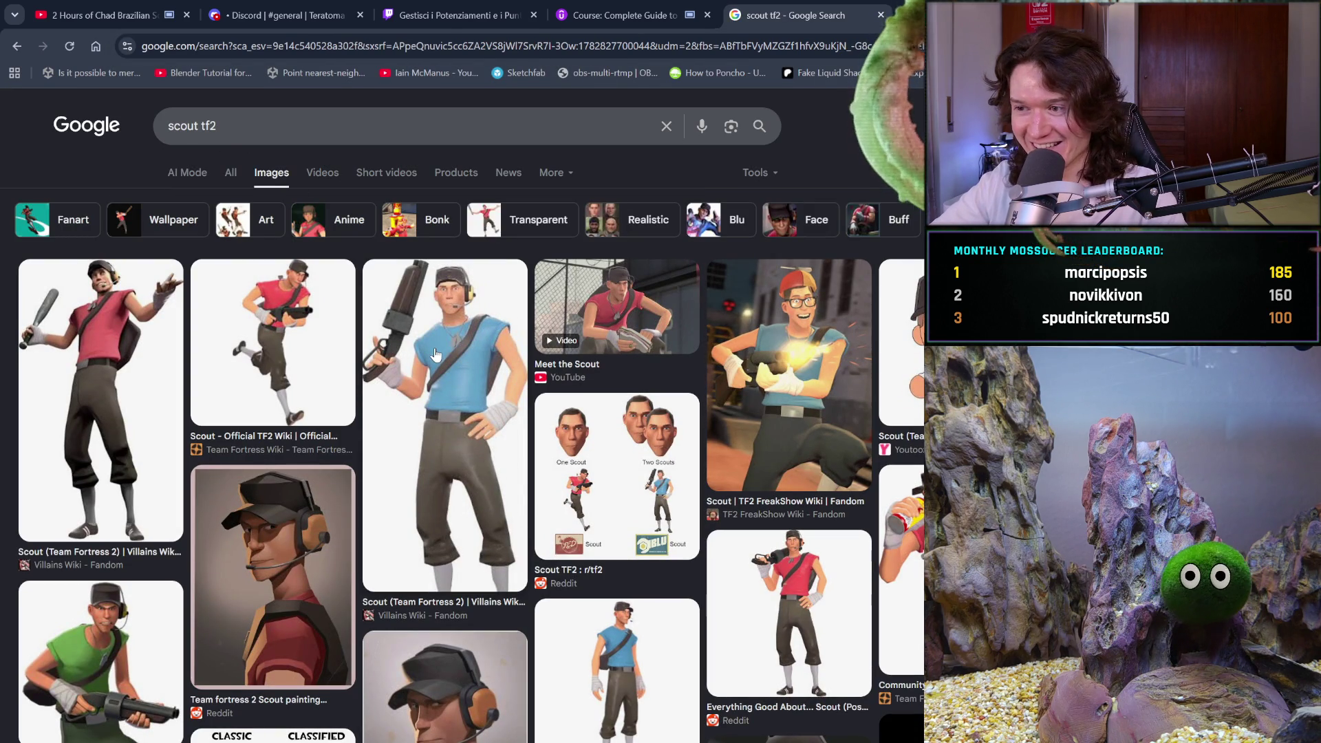
pyautogui.scroll(-3, 599, 506)
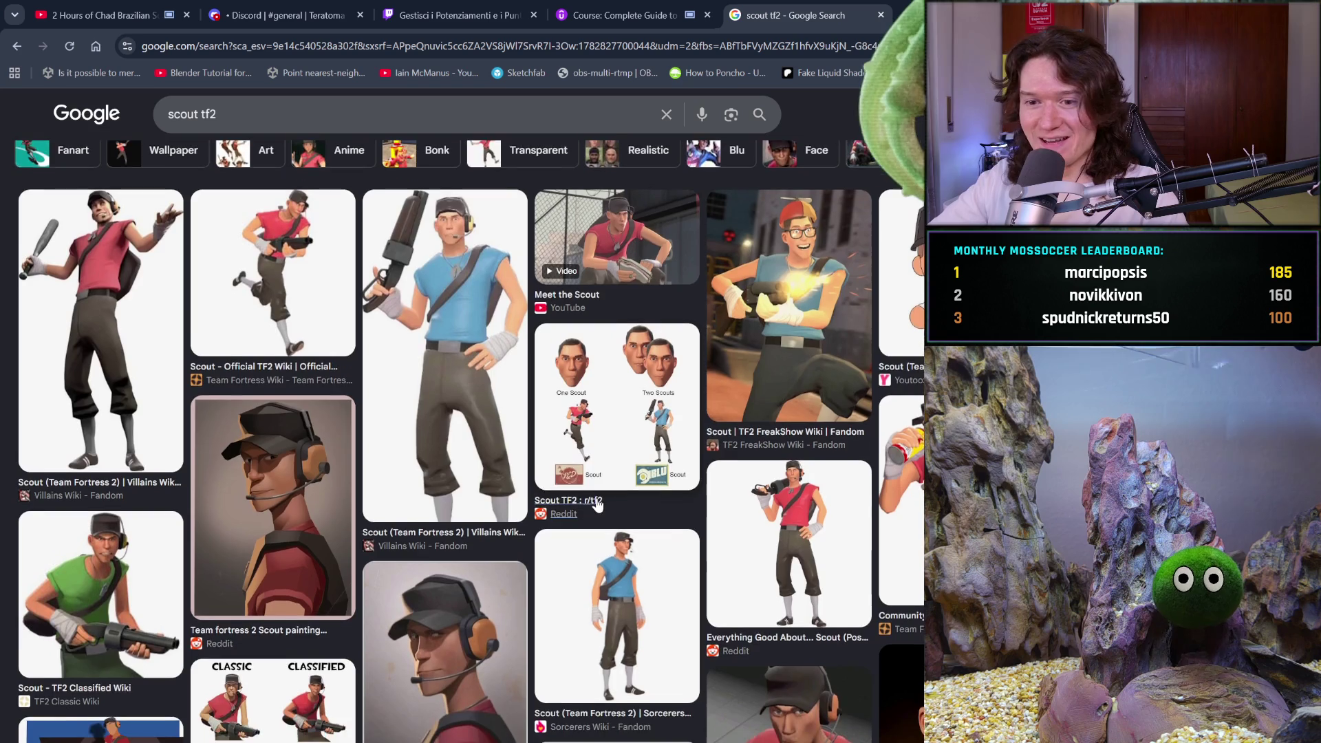
pyautogui.scroll(-3, 599, 506)
pyautogui.scroll(-3, 599, 506)
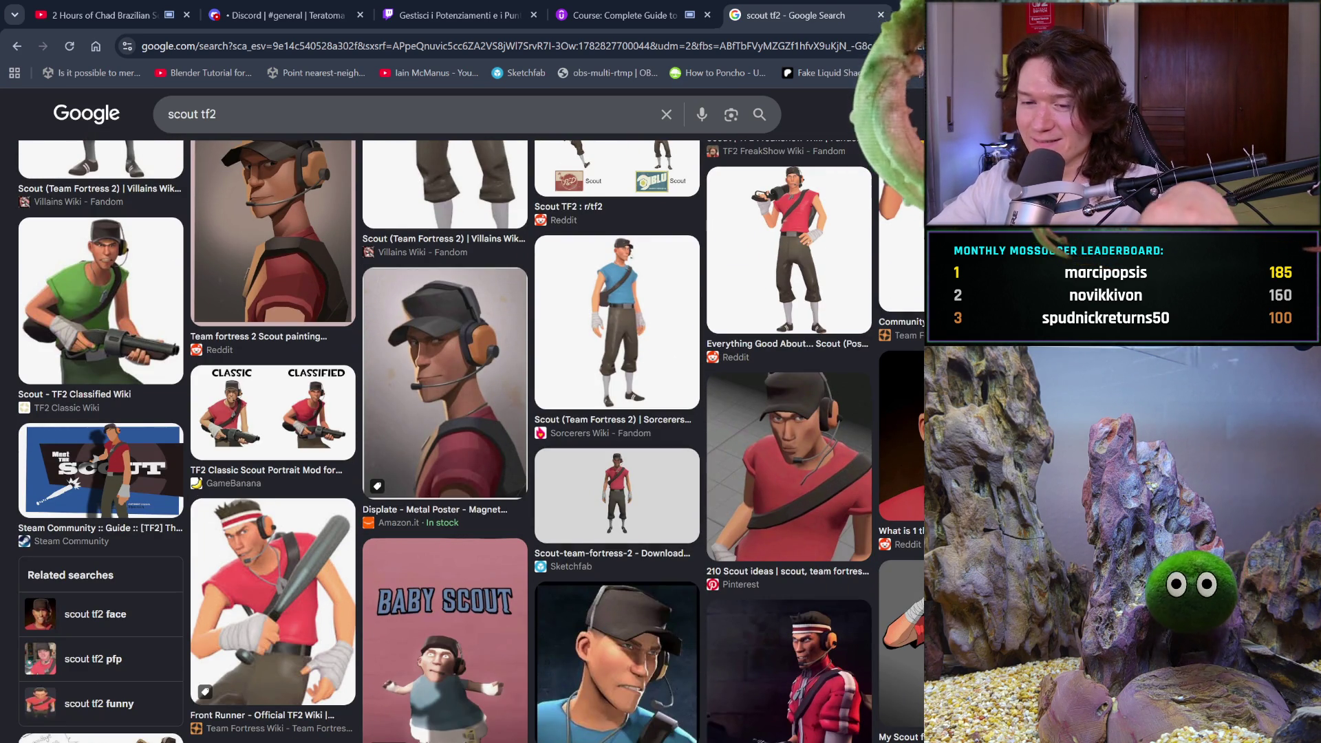
pyautogui.click(880, 15)
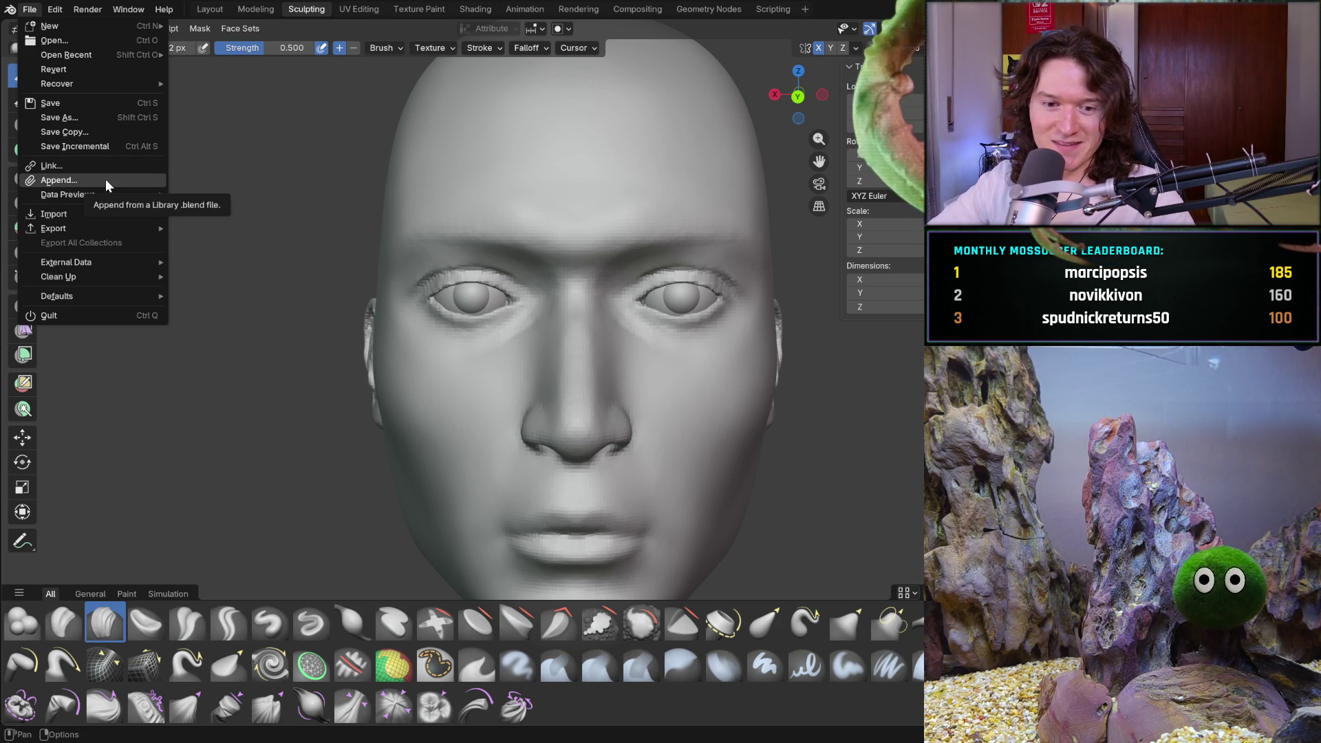
pyautogui.press('Escape')
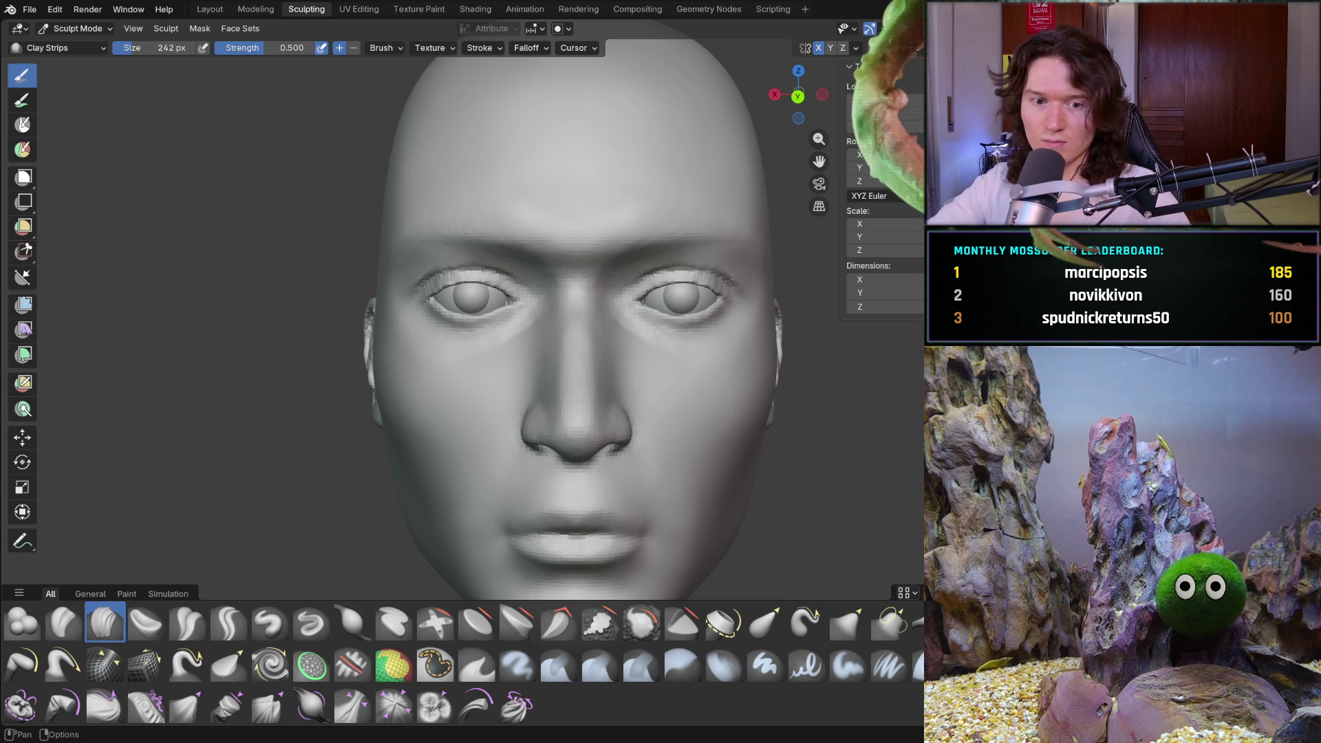
pyautogui.click(30, 9)
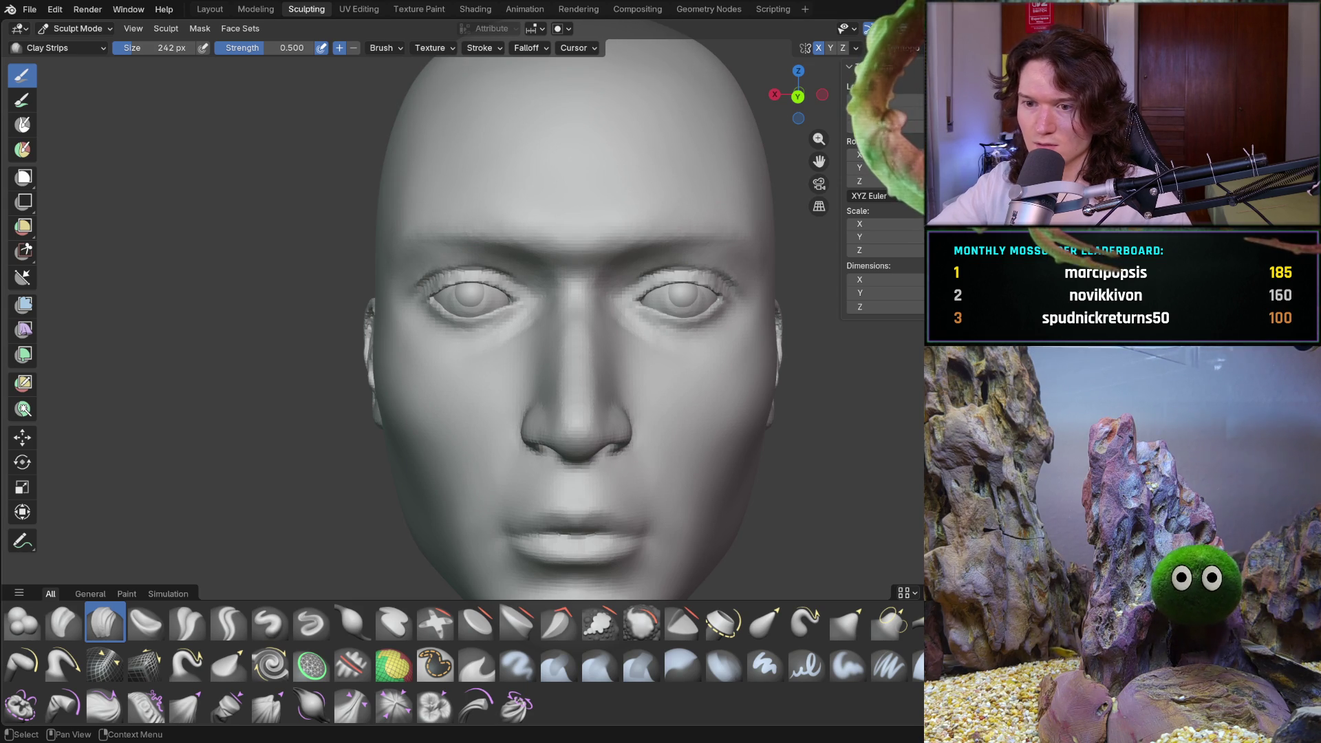
pyautogui.moveTo(578, 269); pyautogui.dragTo(801, 253, button='middle')
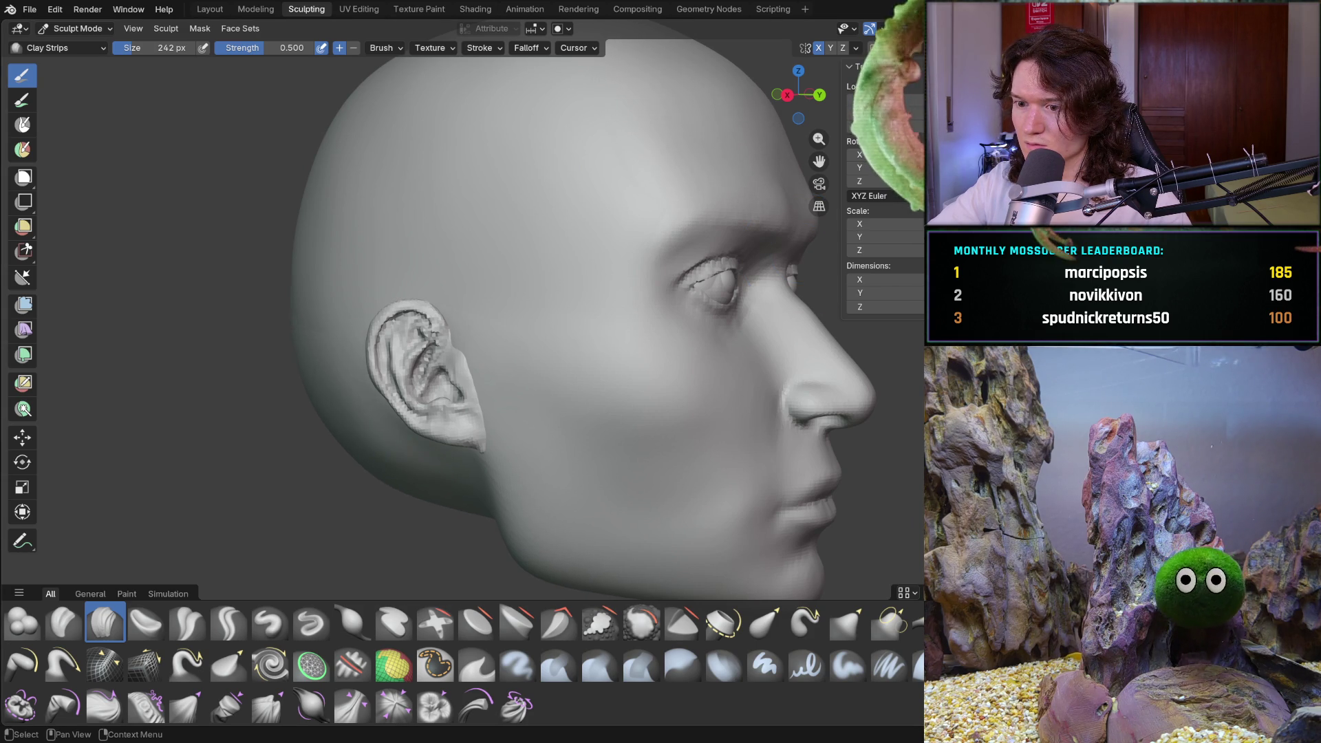
# Orbit back around to the front of the sculpted head
pyautogui.moveTo(619, 388); pyautogui.dragTo(824, 389, button='middle')
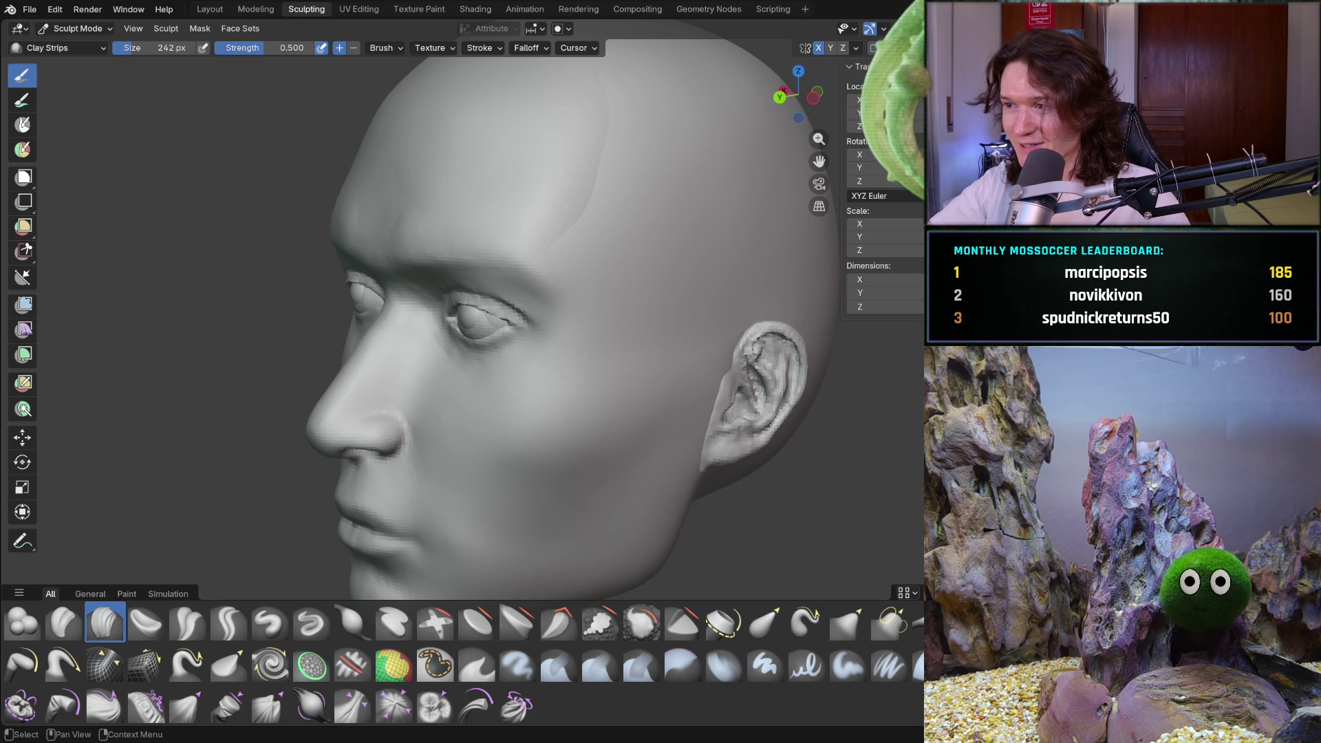
# Undo the stray clay strip, view the head at three-quarters, and quit Blender (Ctrl+Q)
pyautogui.hotkey('ctrl', 'z')
pyautogui.moveTo(707, 359); pyautogui.dragTo(687, 374, button='middle')
pyautogui.scroll(-2, 686, 373)
pyautogui.scroll(-1, 686, 374)
pyautogui.scroll(-2, 687, 373)
pyautogui.moveTo(686, 374); pyautogui.dragTo(619, 374, button='middle')
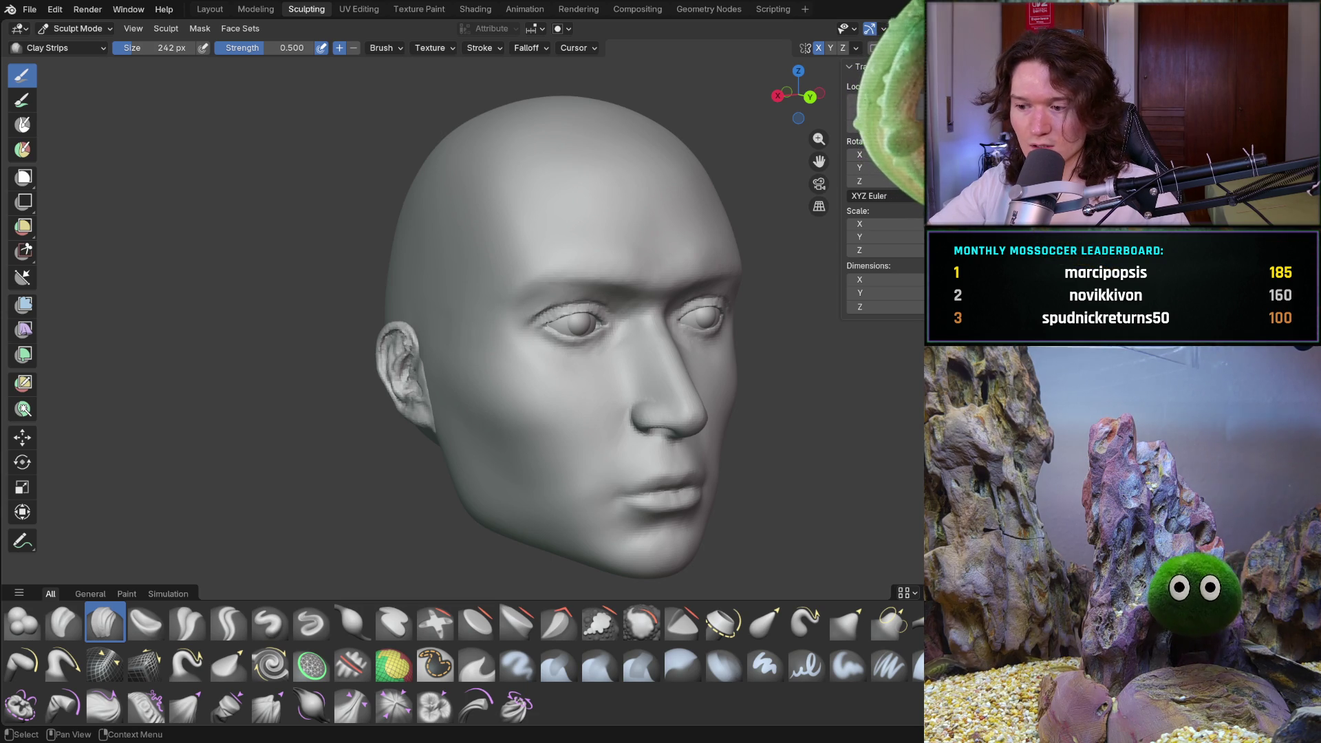
pyautogui.hotkey('ctrl', 'q')
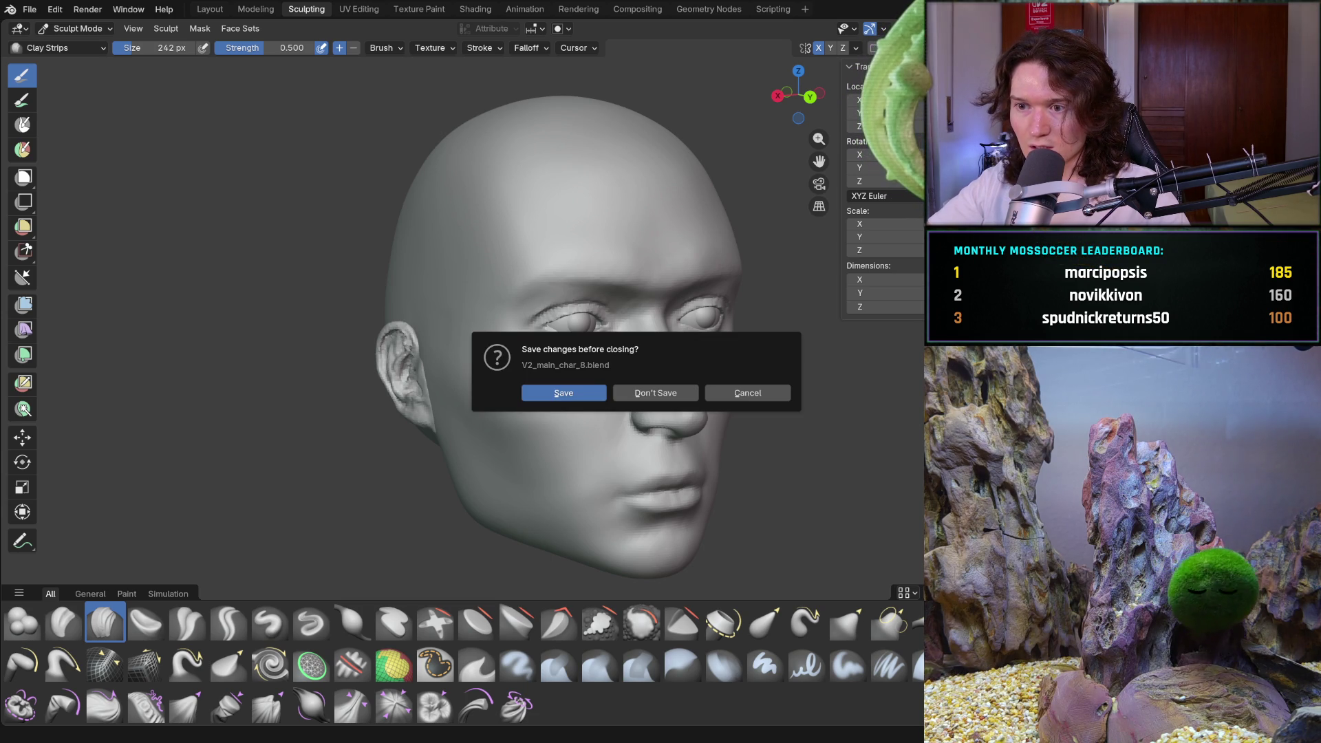
# Discard changes to V2_main_char_8.blend, turn the head to the front and clear the eye selection
pyautogui.click(655, 393)
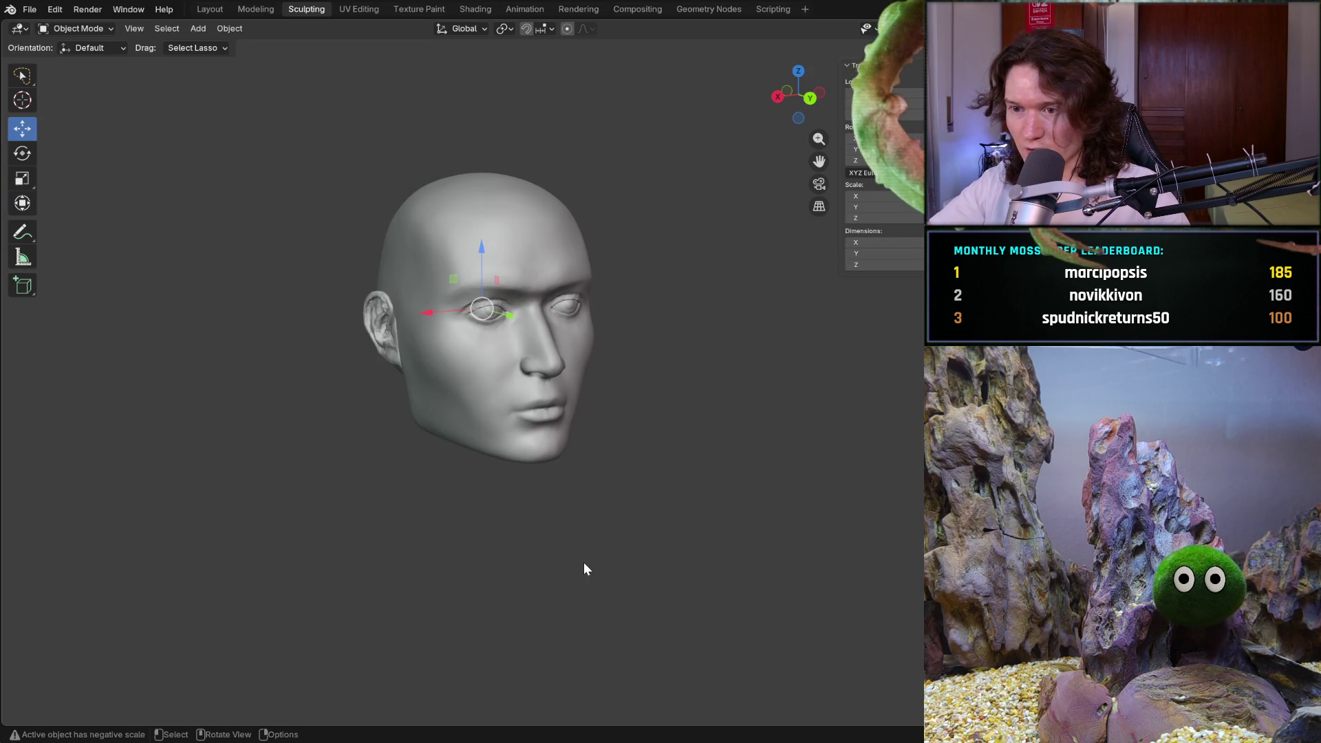
pyautogui.press('KP_6')
pyautogui.press('KP_6')
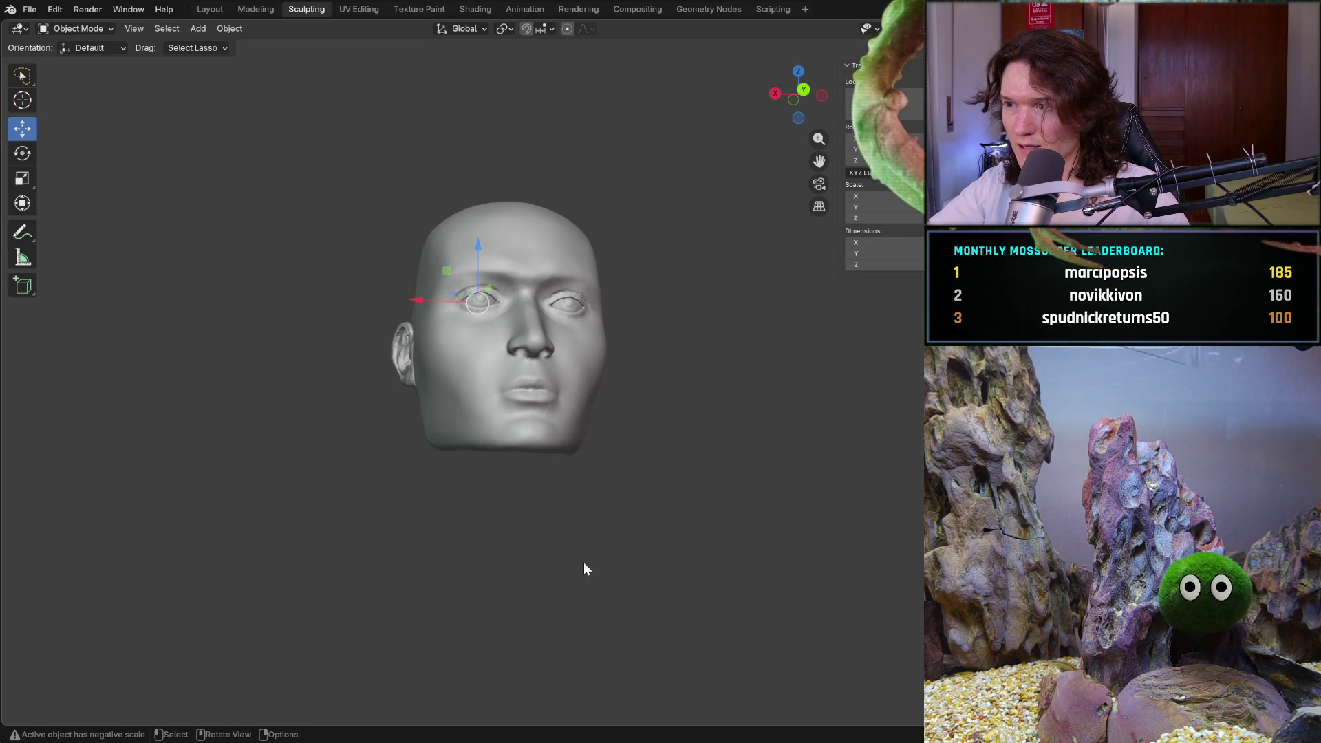
pyautogui.press('KP_6')
pyautogui.press('KP_6')
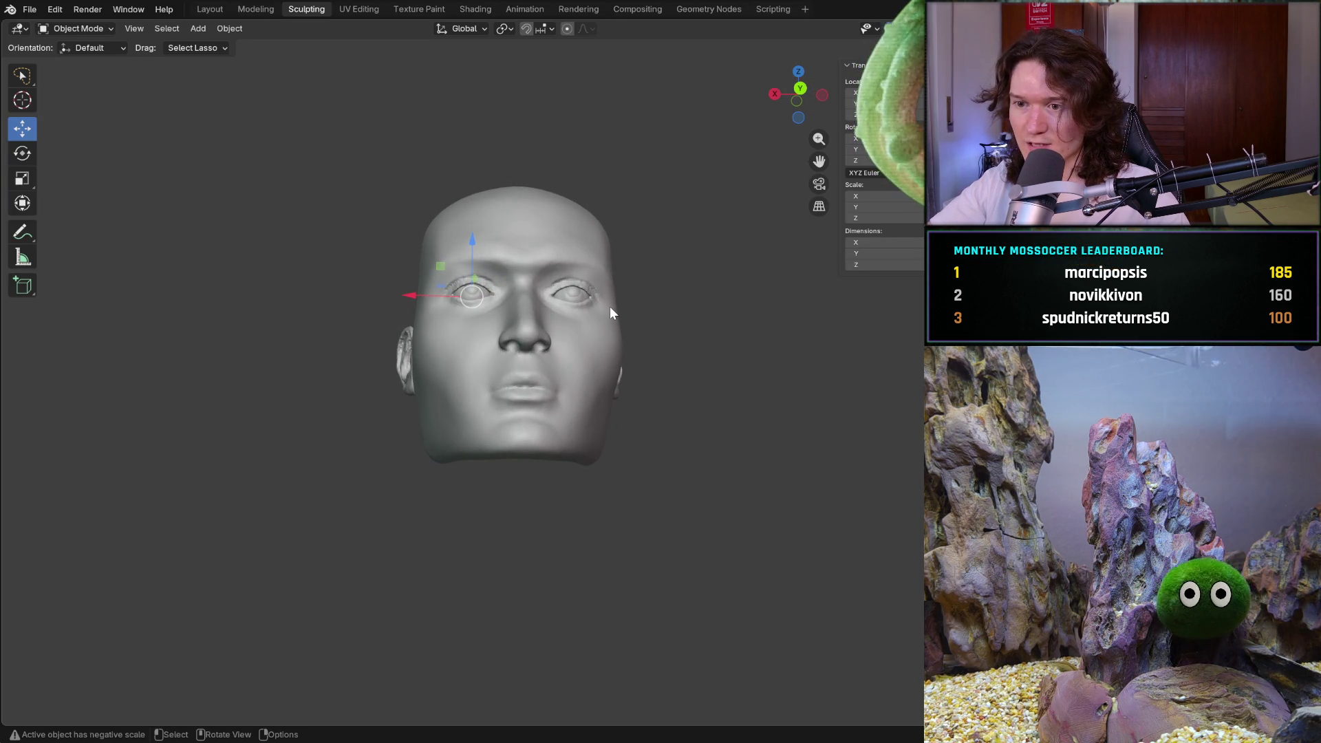
pyautogui.scroll(2, 610, 307)
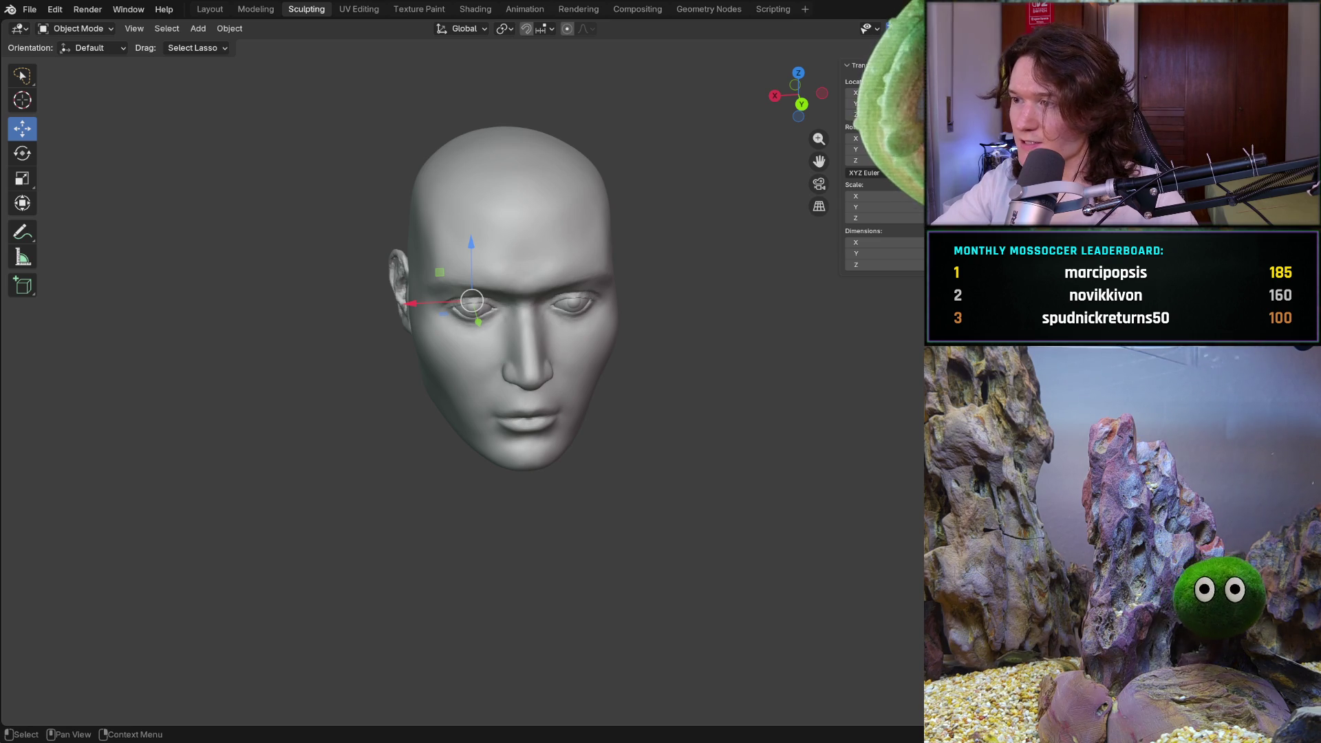
pyautogui.hotkey('alt', 'a')
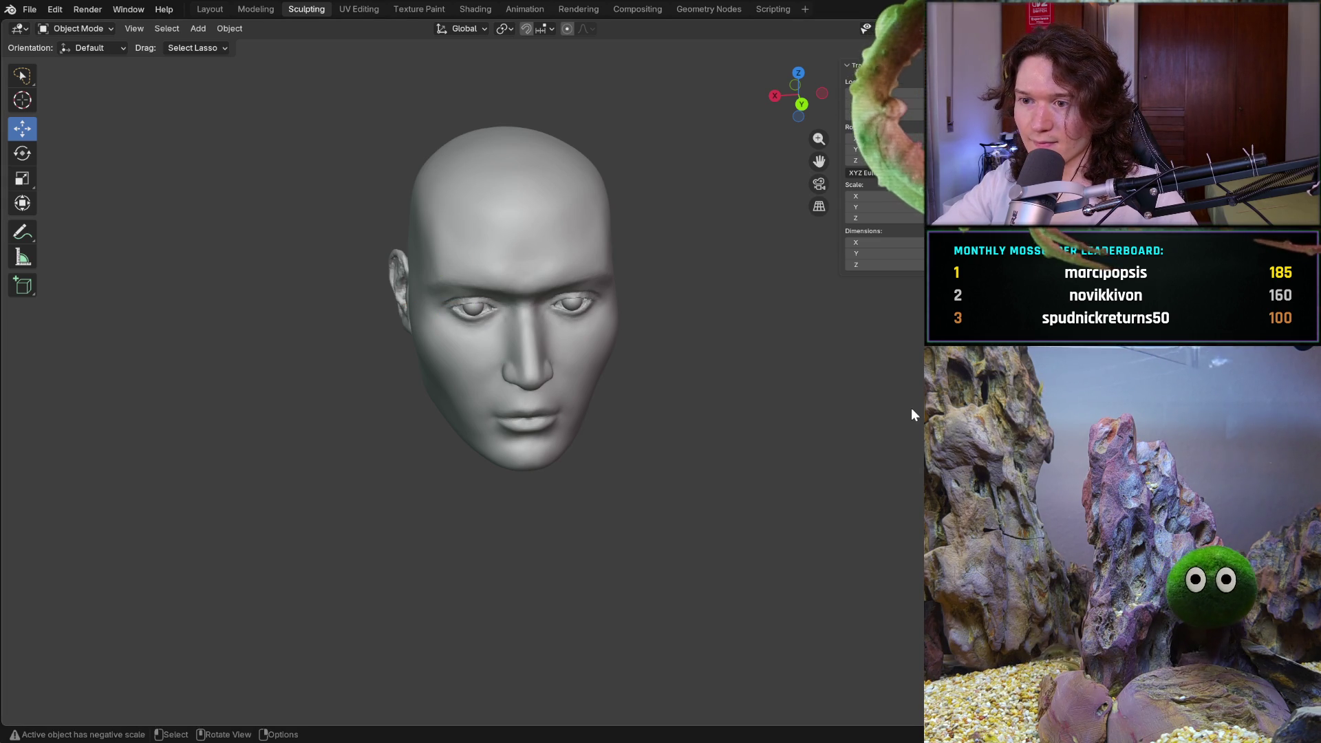
# Snap to front view and hide the head mesh, exposing the eyeballs and ears
pyautogui.press('KP_2')
pyautogui.press('KP_8')
pyautogui.press('KP_1')
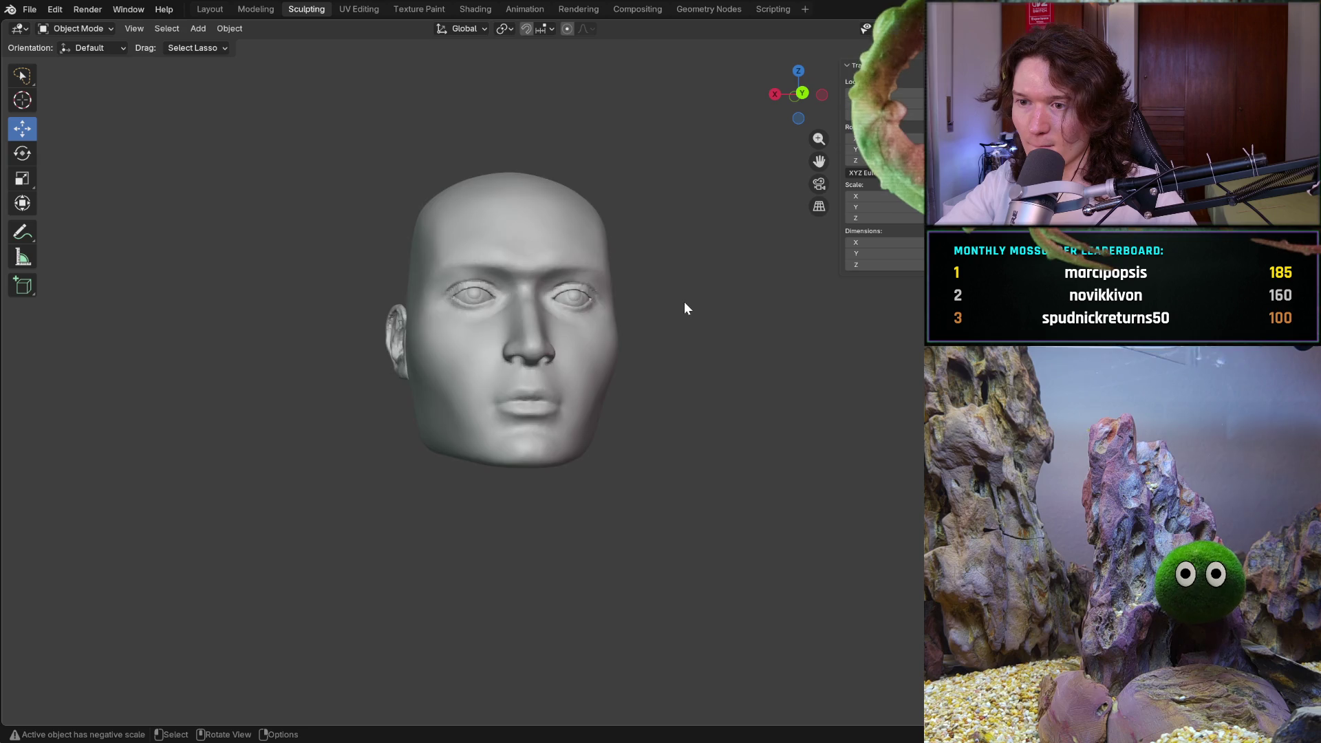
pyautogui.scroll(5, 684, 301)
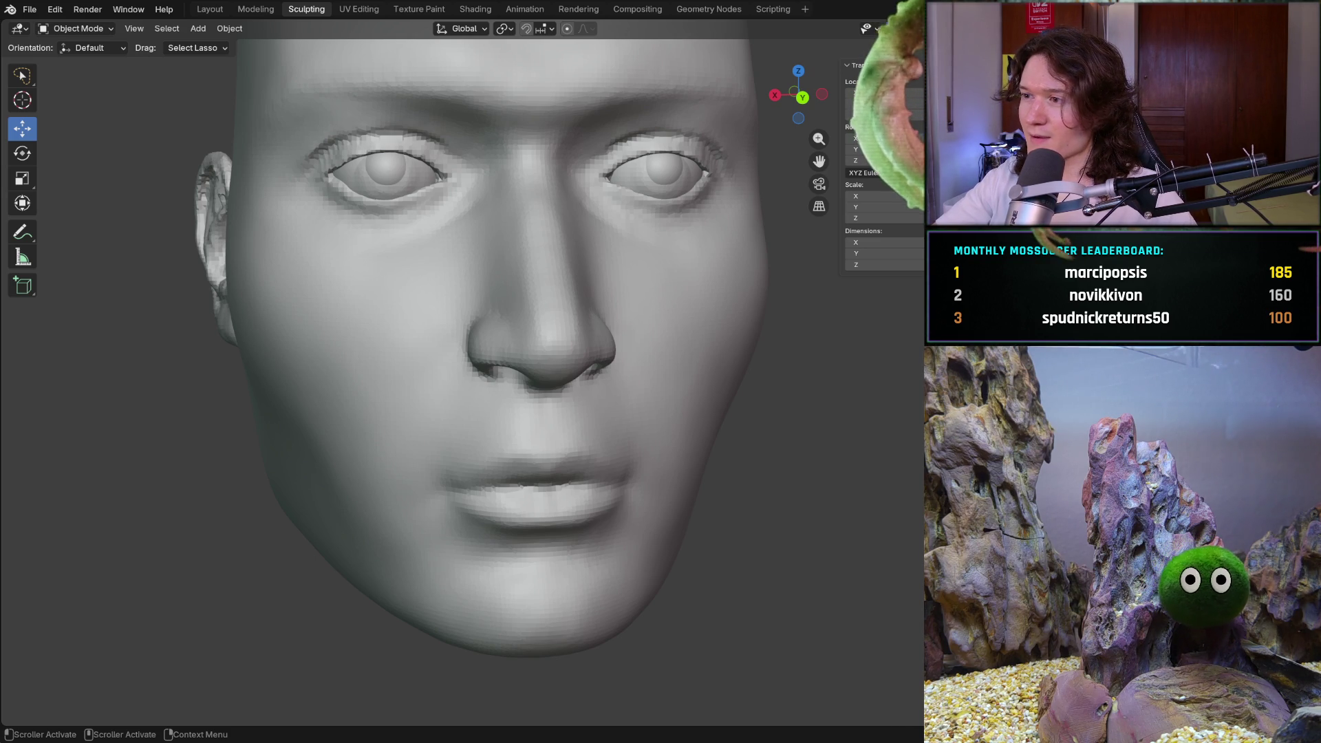
pyautogui.press('h')
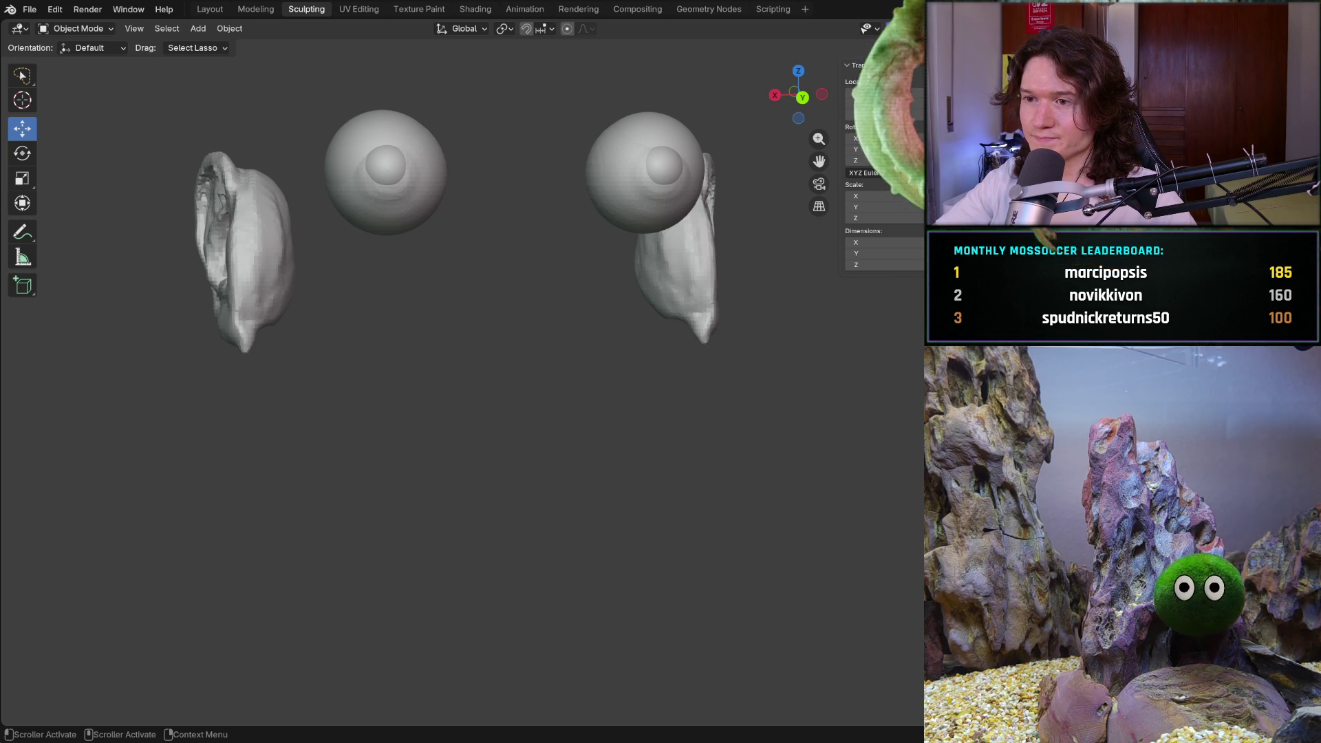
# Toggle the head mesh's visibility back and forth with undo/redo, then unhide it with Alt+H
pyautogui.hotkey('ctrl', 'z')
pyautogui.hotkey('ctrl', 'shift', 'z')
pyautogui.hotkey('ctrl', 'z')
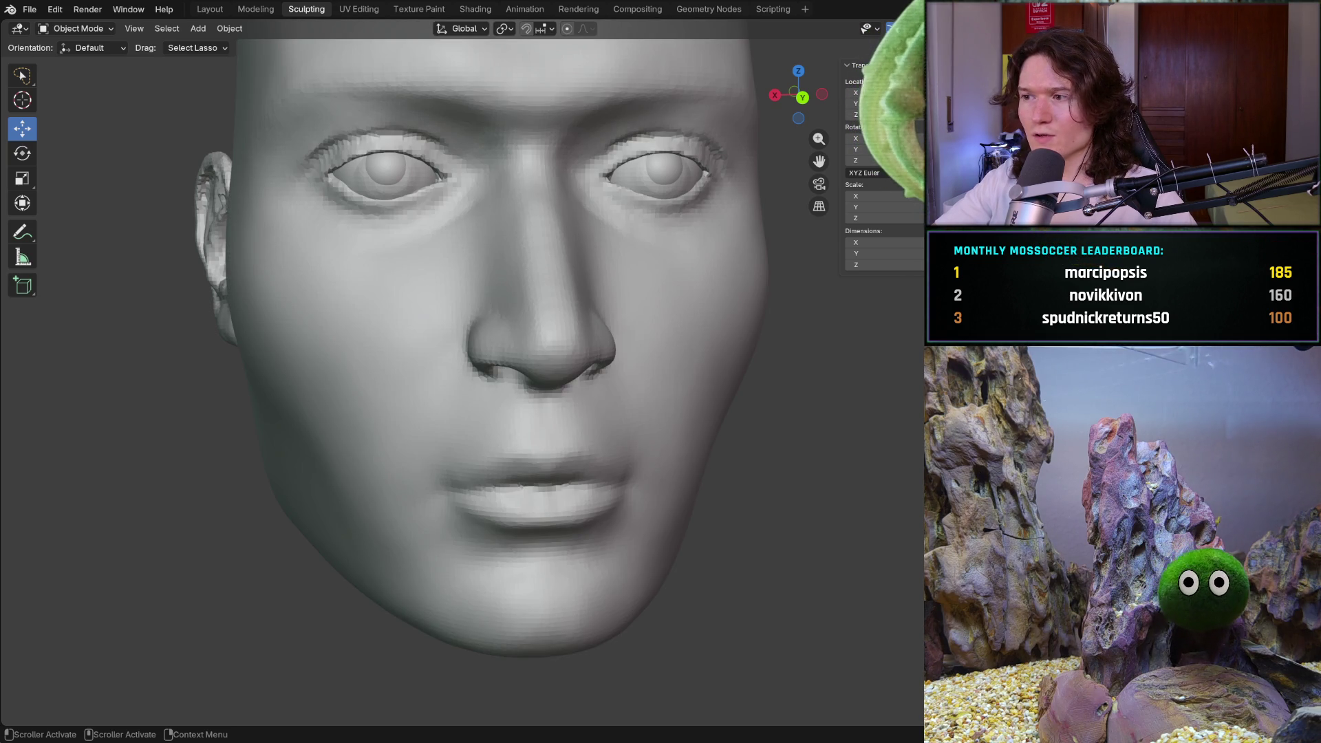
pyautogui.hotkey('ctrl', 'shift', 'z')
pyautogui.hotkey('ctrl', 'z')
pyautogui.hotkey('ctrl', 'shift', 'z')
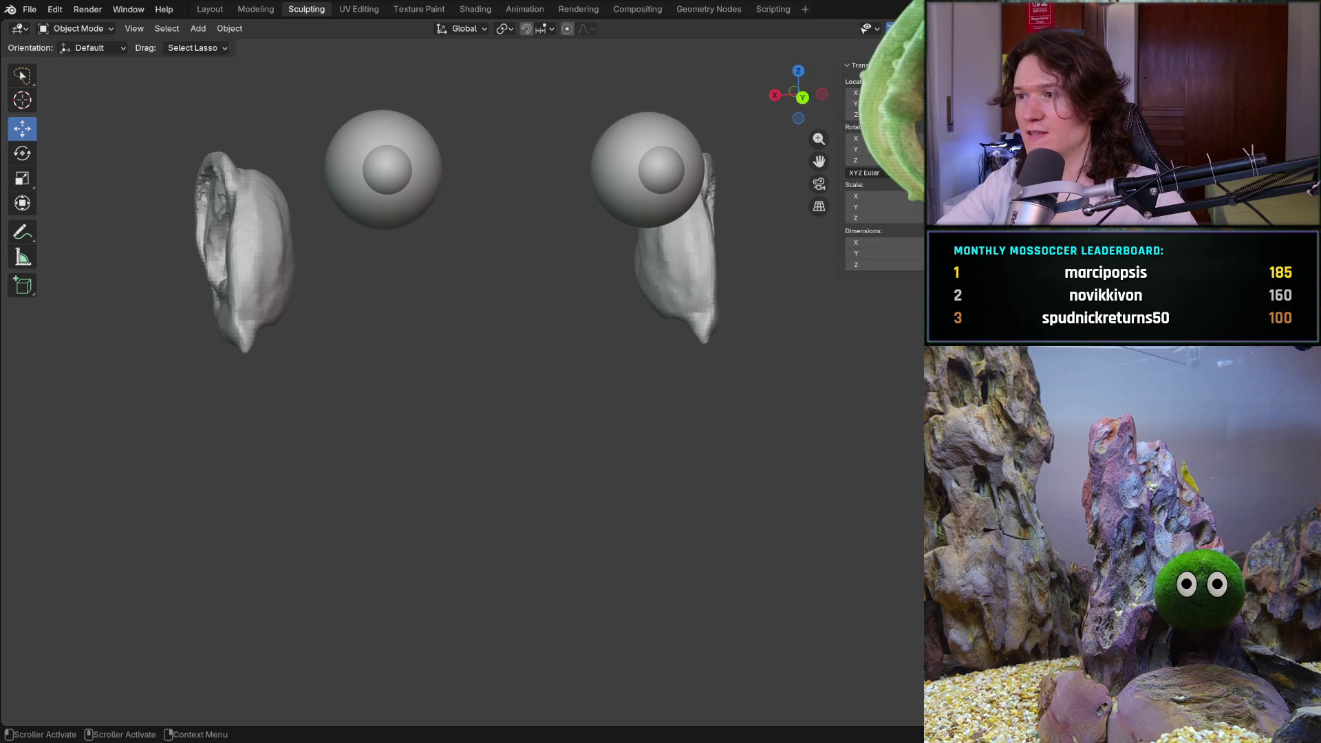
pyautogui.hotkey('alt', 'h')
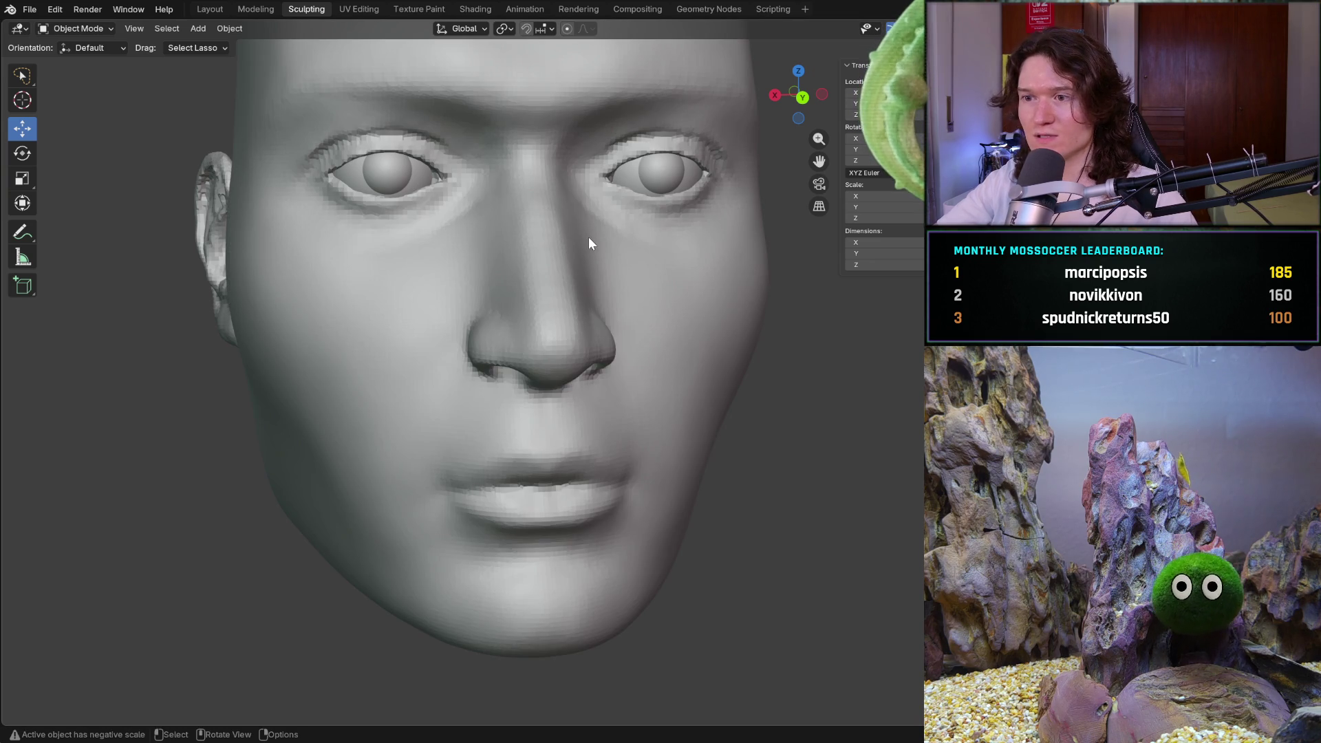
# Orbit the view to see the complete head at an angle
pyautogui.moveTo(588, 310)
pyautogui.mouseDown(button='middle')
pyautogui.moveTo(555, 458)
pyautogui.moveTo(619, 330)
pyautogui.moveTo(517, 330)
pyautogui.mouseUp(button='middle')
pyautogui.scroll(-5, 554, 457)
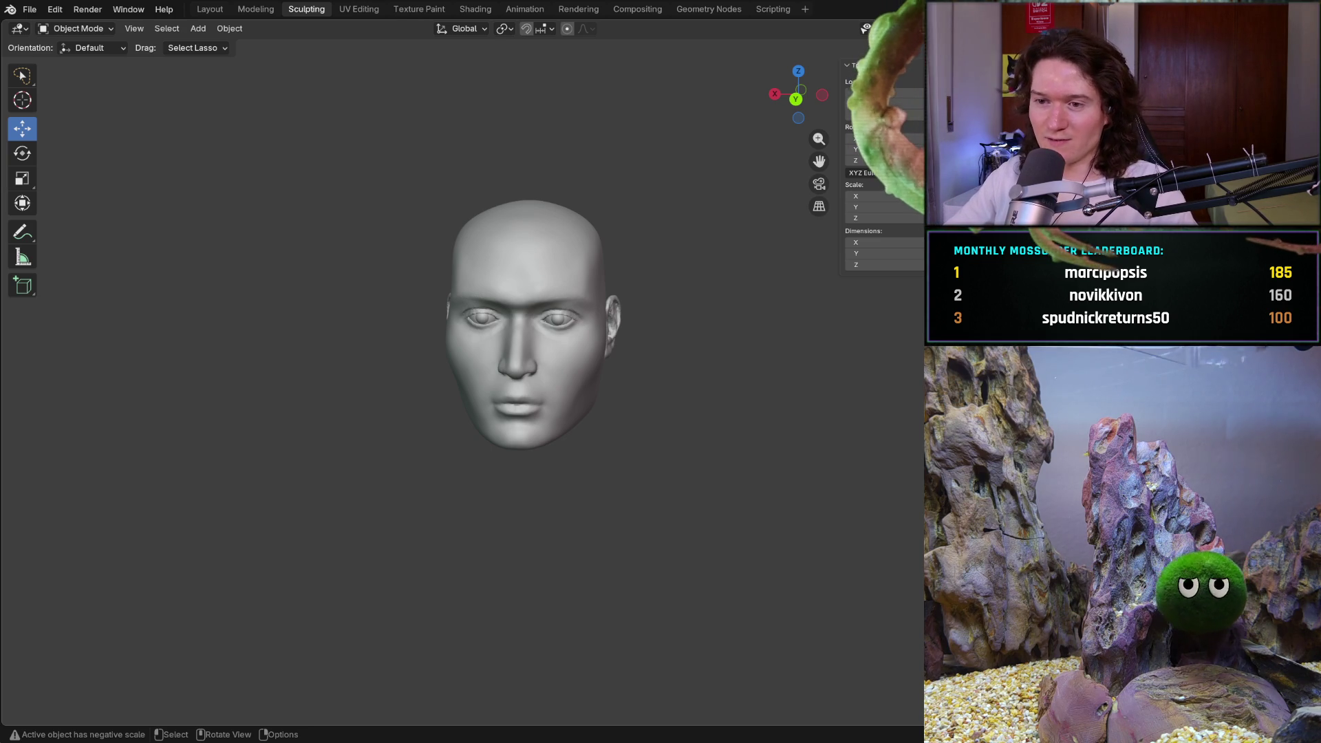
# View the head from the front, then in right-side profile showing the ear, eye and nose contour
pyautogui.moveTo(462, 347); pyautogui.dragTo(547, 373, button='middle')
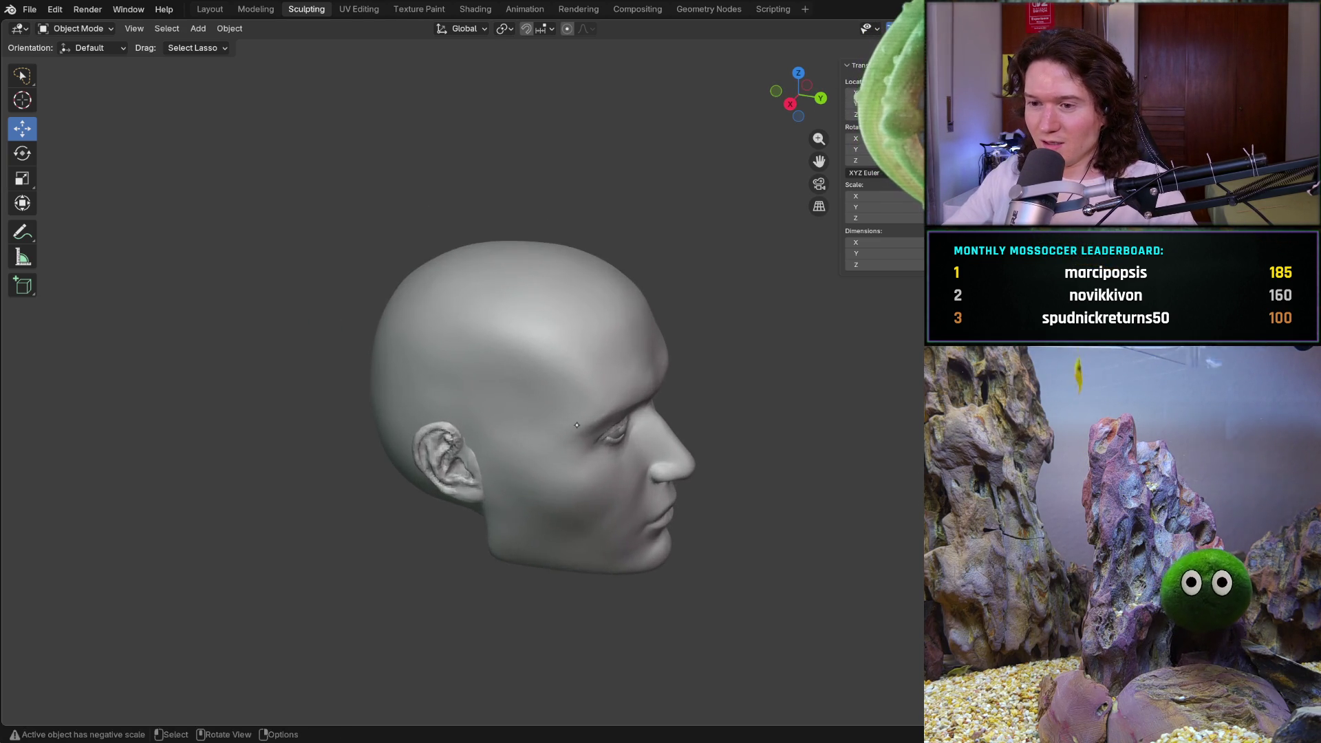
pyautogui.scroll(3, 557, 377)
pyautogui.press('KP_1')
pyautogui.keyDown('shift'); pyautogui.moveTo(557, 376); pyautogui.dragTo(563, 434, button='middle'); pyautogui.keyUp('shift')
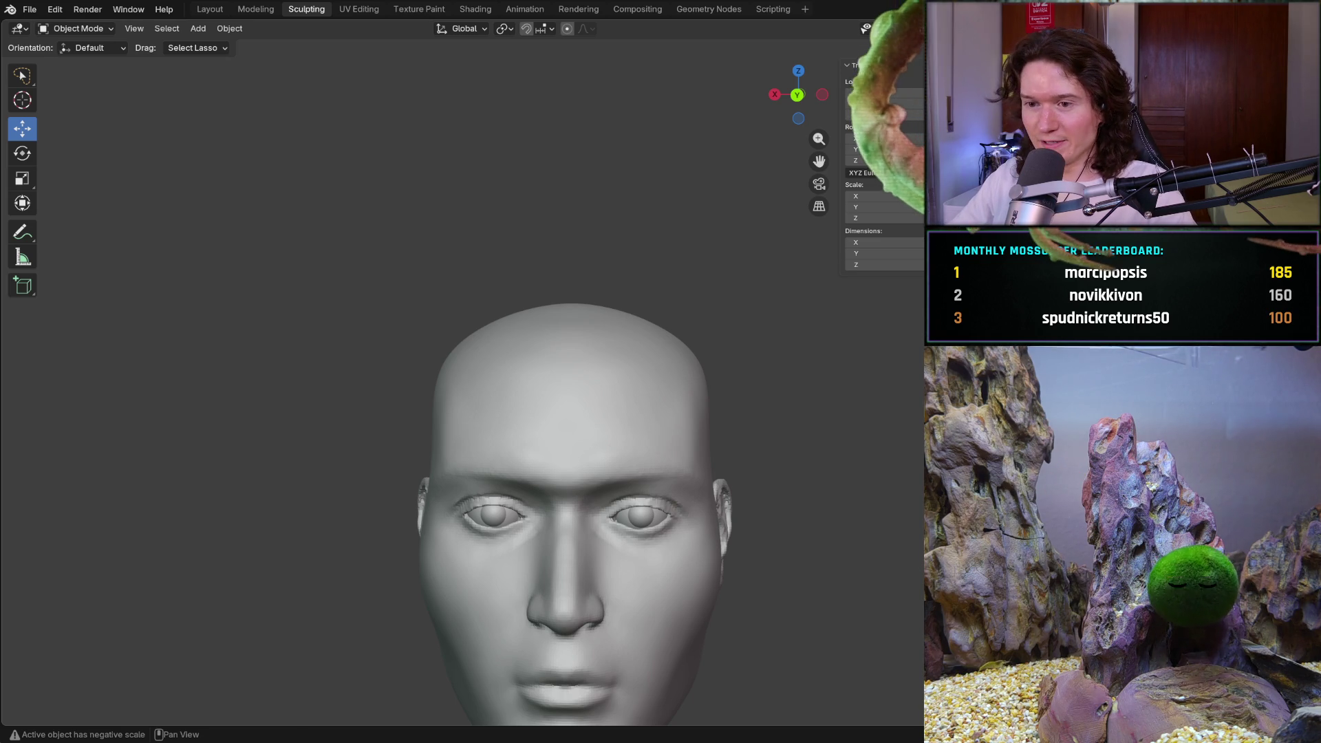
pyautogui.press('KP_3')
pyautogui.keyDown('ctrl'); pyautogui.moveTo(530, 500); pyautogui.dragTo(615, 416, button='middle'); pyautogui.keyUp('ctrl')
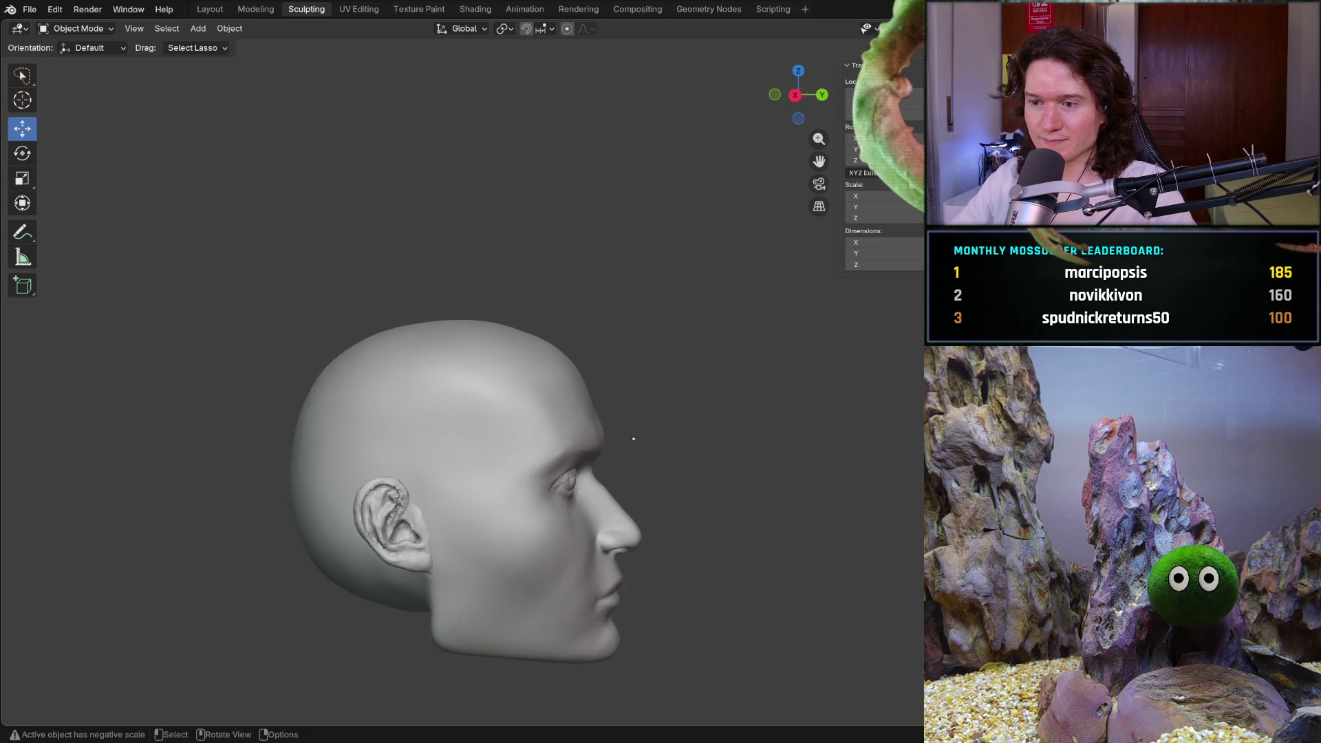
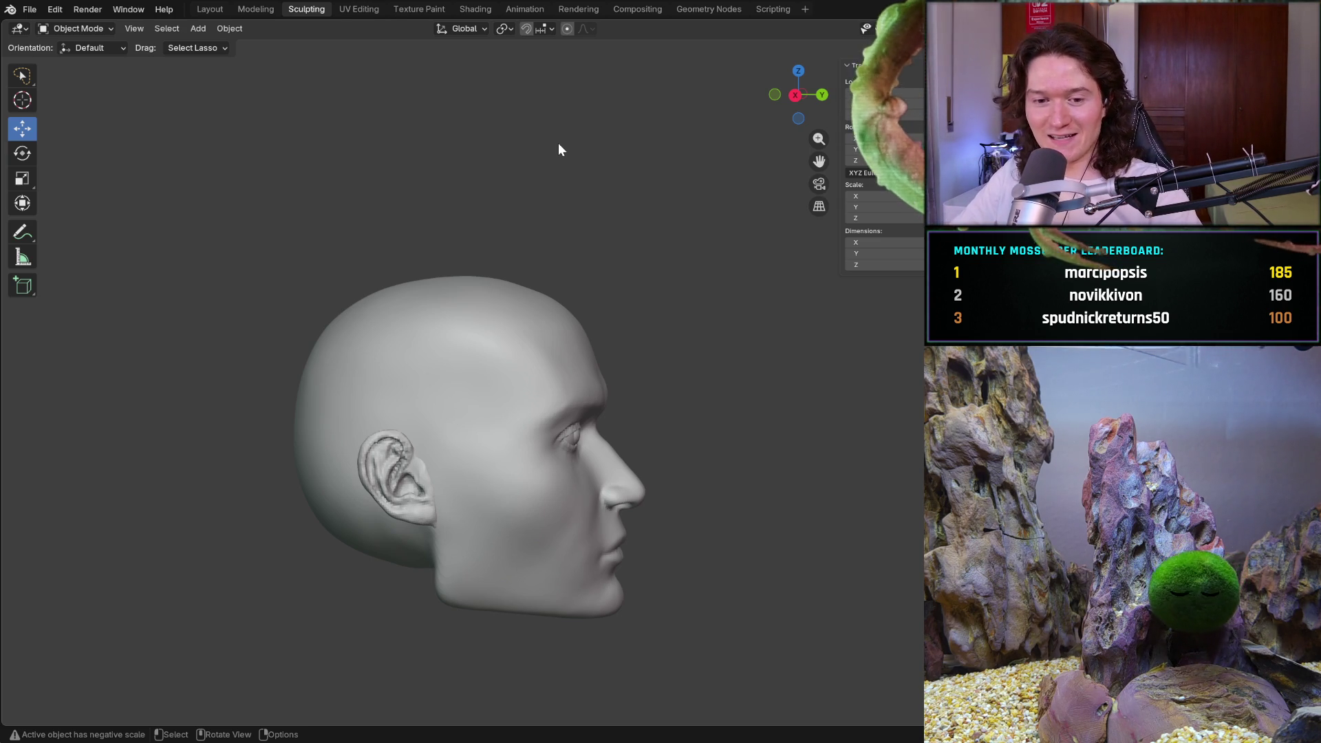
# Orbit to a three-quarter view of the head and show the interaction mode list
pyautogui.moveTo(559, 150); pyautogui.dragTo(516, 155, button='middle')
pyautogui.moveTo(430, 476); pyautogui.dragTo(258, 474, button='middle')
pyautogui.scroll(2, 464, 413)
pyautogui.moveTo(516, 464); pyautogui.dragTo(310, 413, button='middle')
pyautogui.scroll(2, 465, 465)
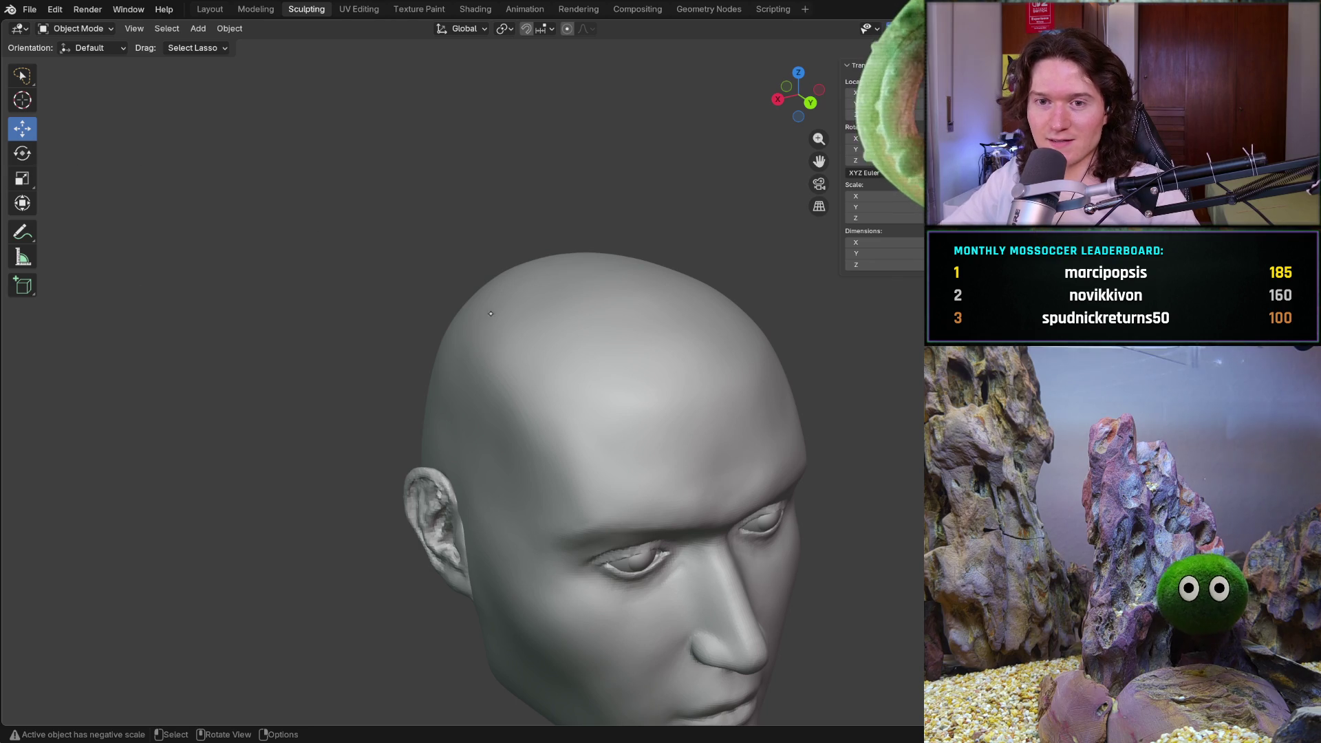
pyautogui.click(79, 28)
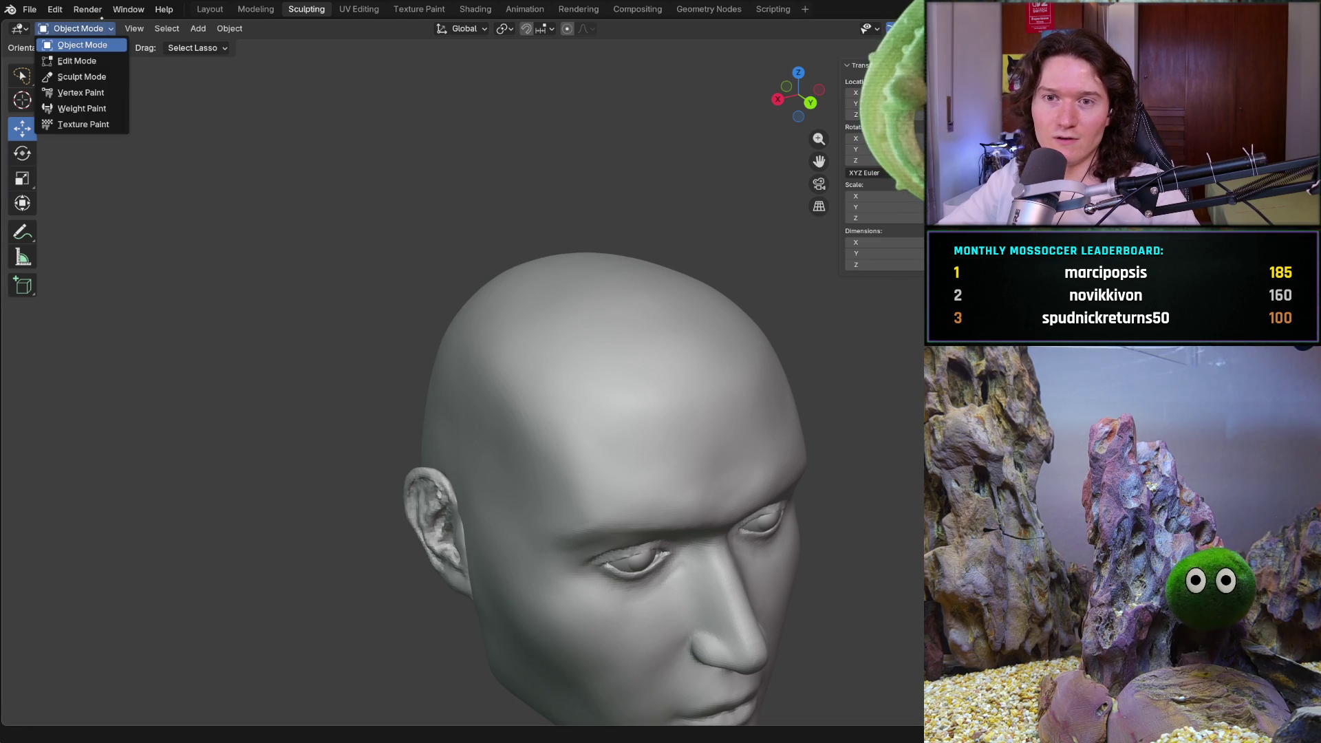
# Enter Sculpt Mode on the head and select the Smooth brush with Shift+S
pyautogui.click(82, 76)
pyautogui.moveTo(465, 392)
pyautogui.mouseDown(button='middle')
pyautogui.moveTo(333, 413)
pyautogui.moveTo(434, 392)
pyautogui.mouseUp(button='middle')
pyautogui.scroll(4, 434, 392)
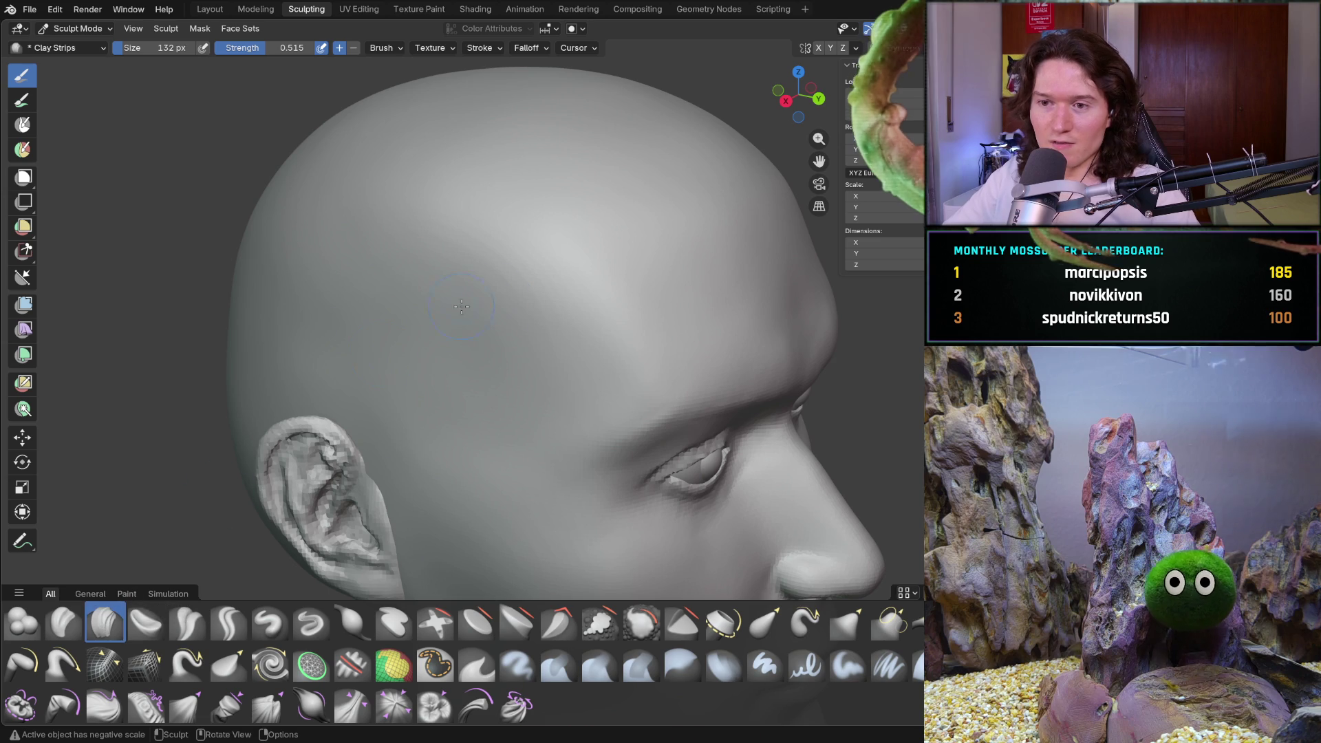
pyautogui.hotkey('shift', 's')
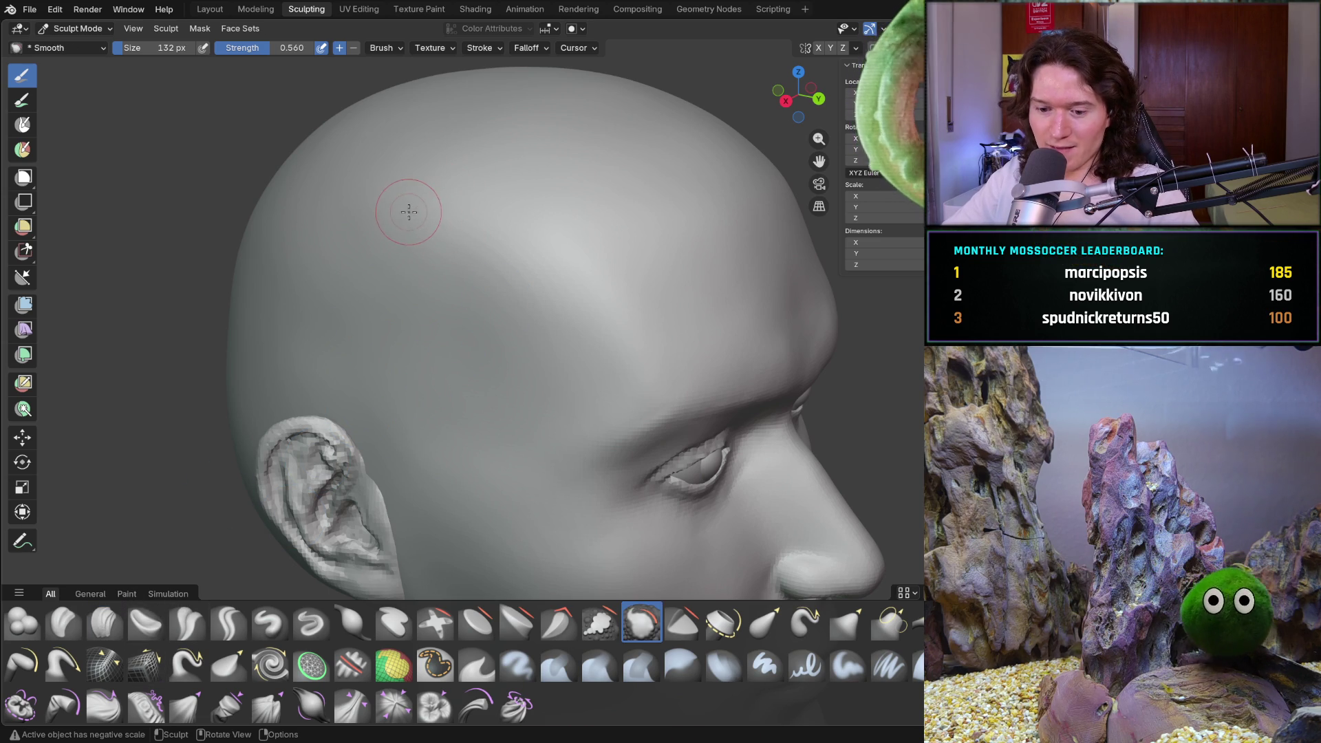
# Enlarge the Smooth brush to 310 px and smooth the face side and crown of the head
pyautogui.press('f')
pyautogui.click(454, 218)
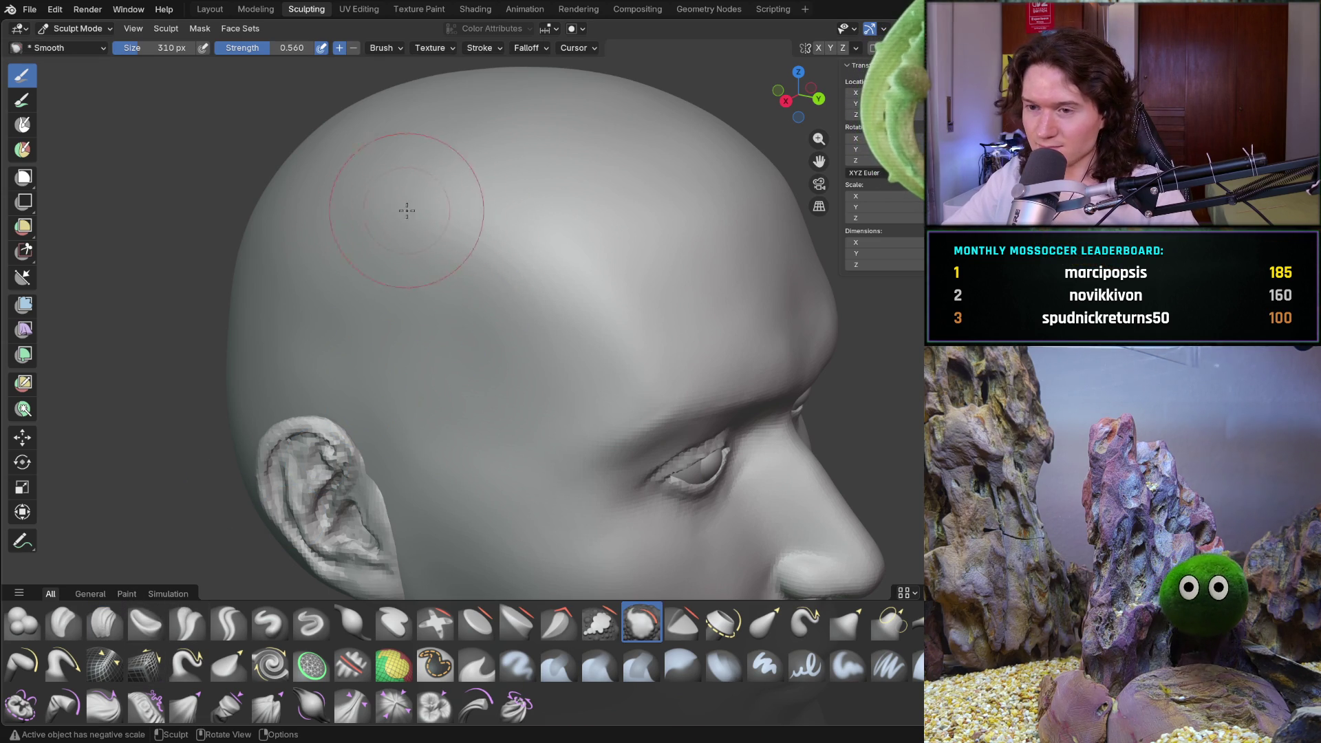
pyautogui.moveTo(392, 210); pyautogui.dragTo(425, 193, button='middle')
pyautogui.moveTo(418, 178); pyautogui.dragTo(413, 168)
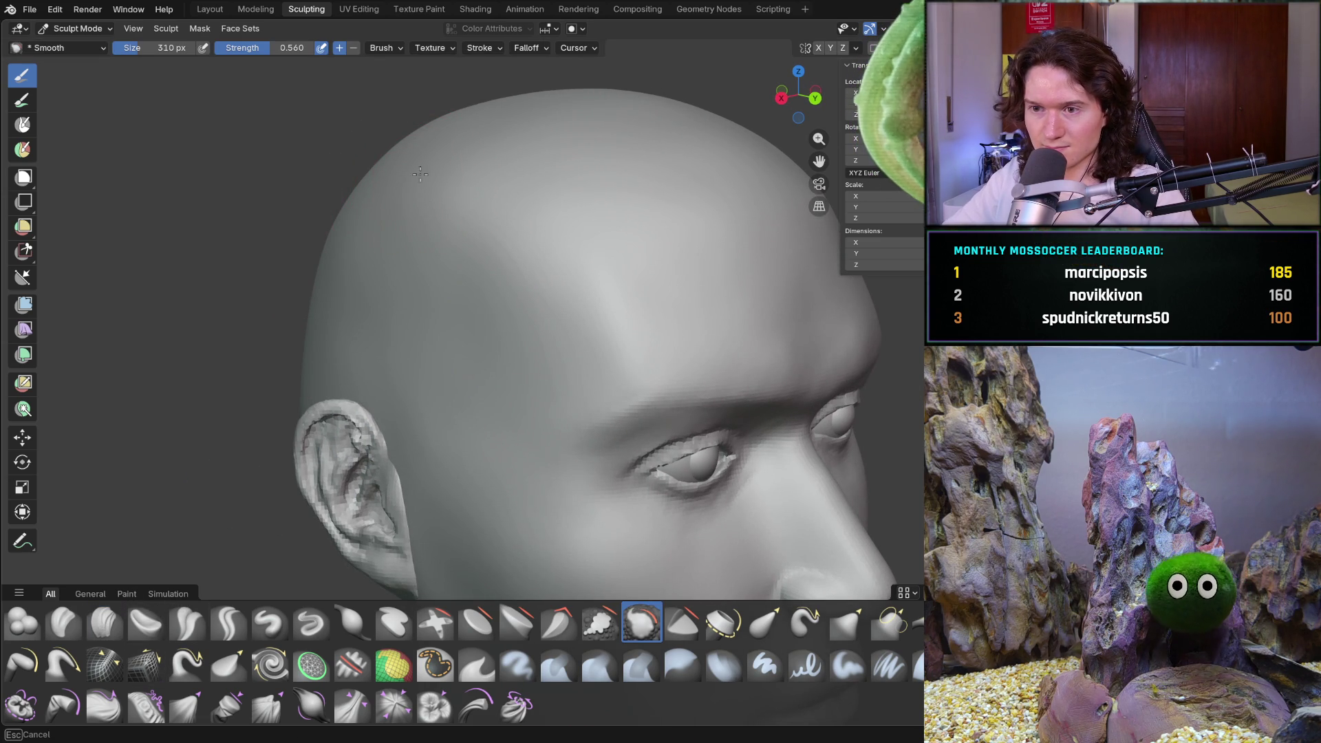
pyautogui.moveTo(544, 220)
pyautogui.mouseDown(button='middle')
pyautogui.moveTo(465, 207)
pyautogui.moveTo(437, 217)
pyautogui.moveTo(444, 268)
pyautogui.mouseUp(button='middle')
pyautogui.scroll(5, 475, 341)
pyautogui.moveTo(470, 341); pyautogui.dragTo(477, 348)
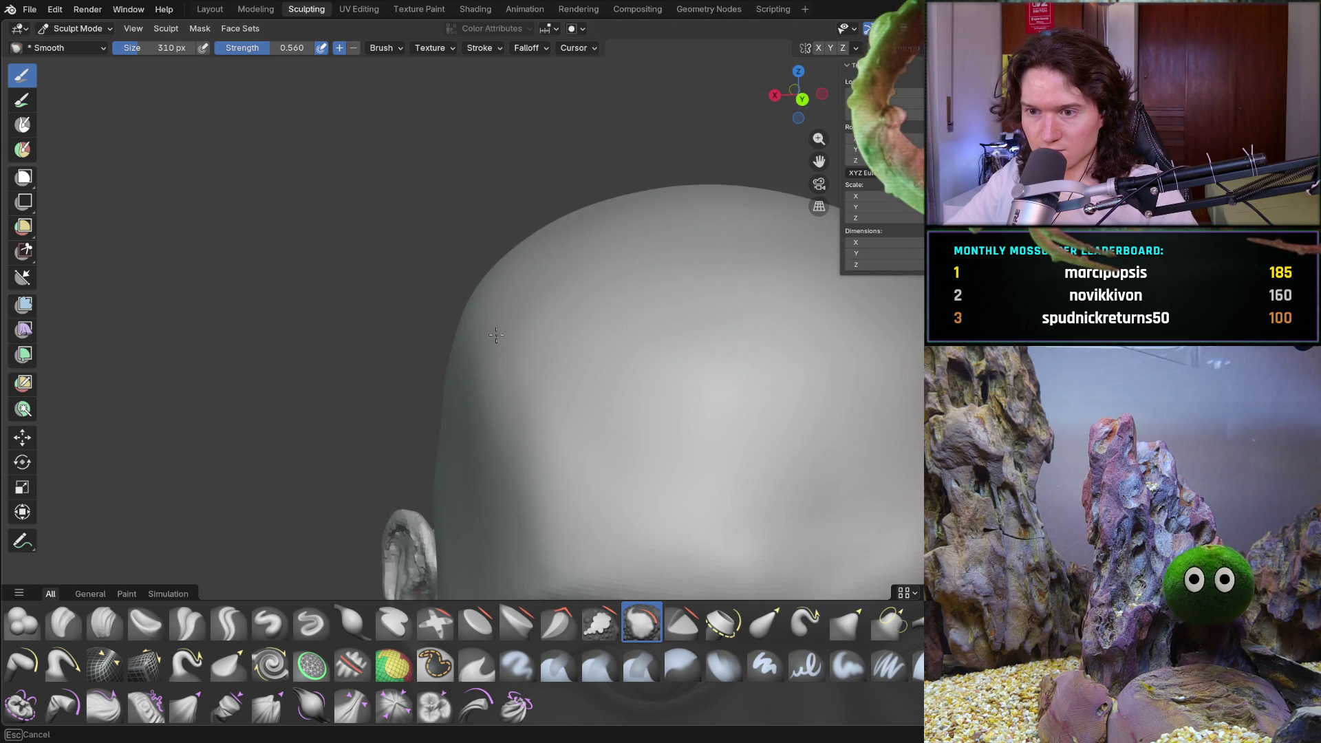
pyautogui.moveTo(487, 324); pyautogui.dragTo(462, 357, button='middle')
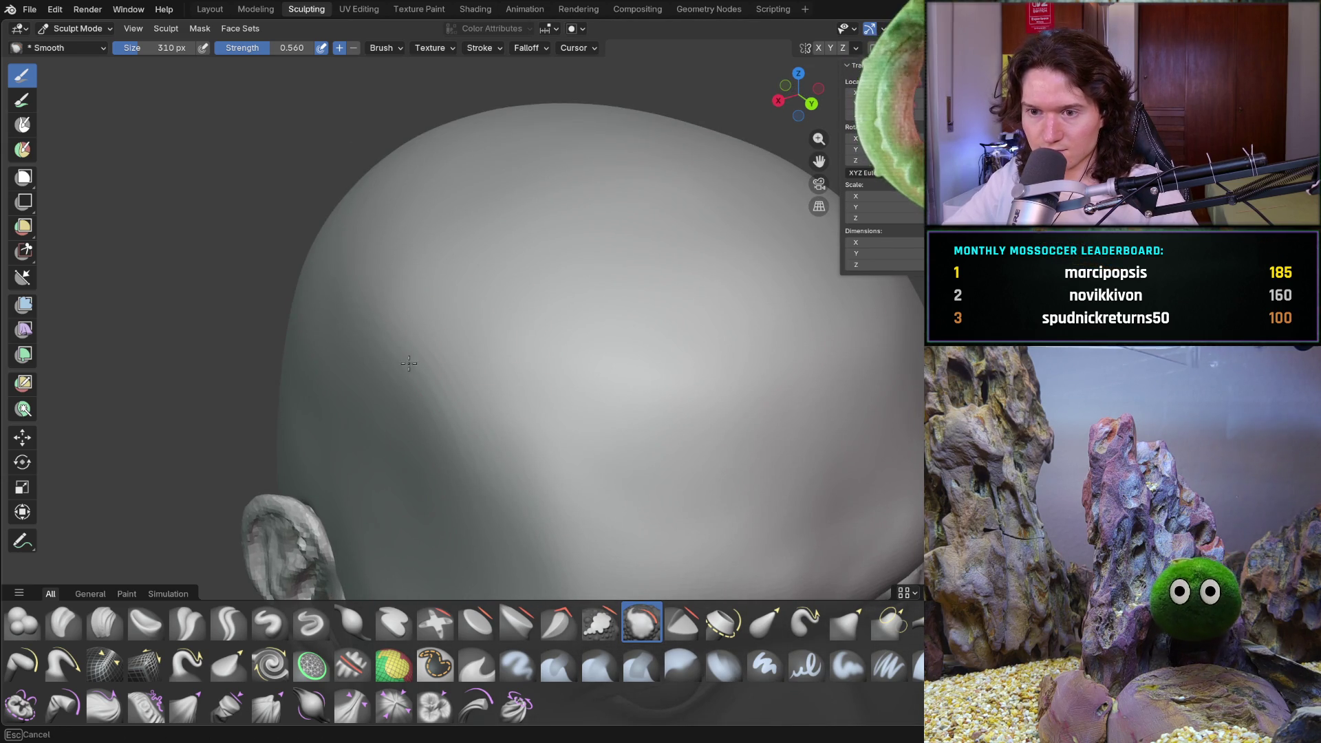
# Raise brush strength to 0.836 and smooth the upper side of the head
pyautogui.hotkey('shift', 'f')
pyautogui.click(437, 326)
pyautogui.moveTo(437, 327); pyautogui.dragTo(423, 335)
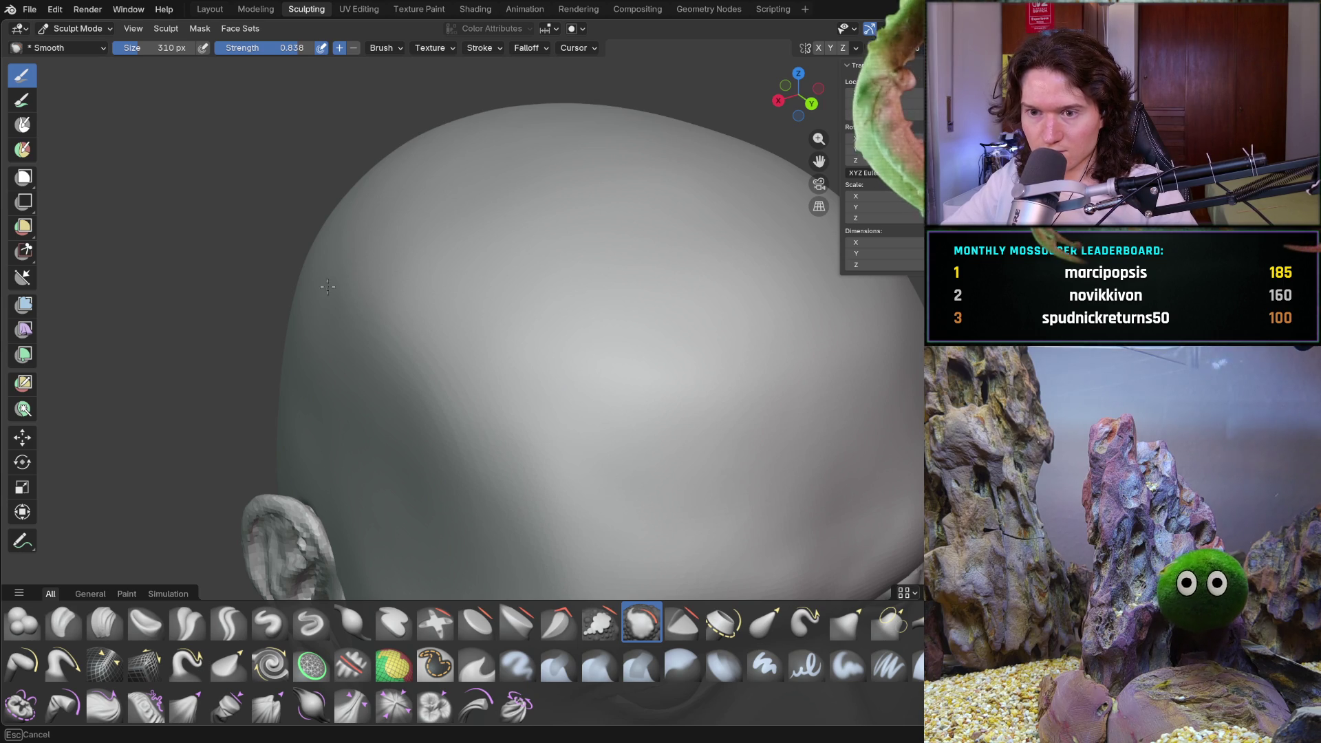
pyautogui.moveTo(320, 300); pyautogui.dragTo(341, 322, button='middle')
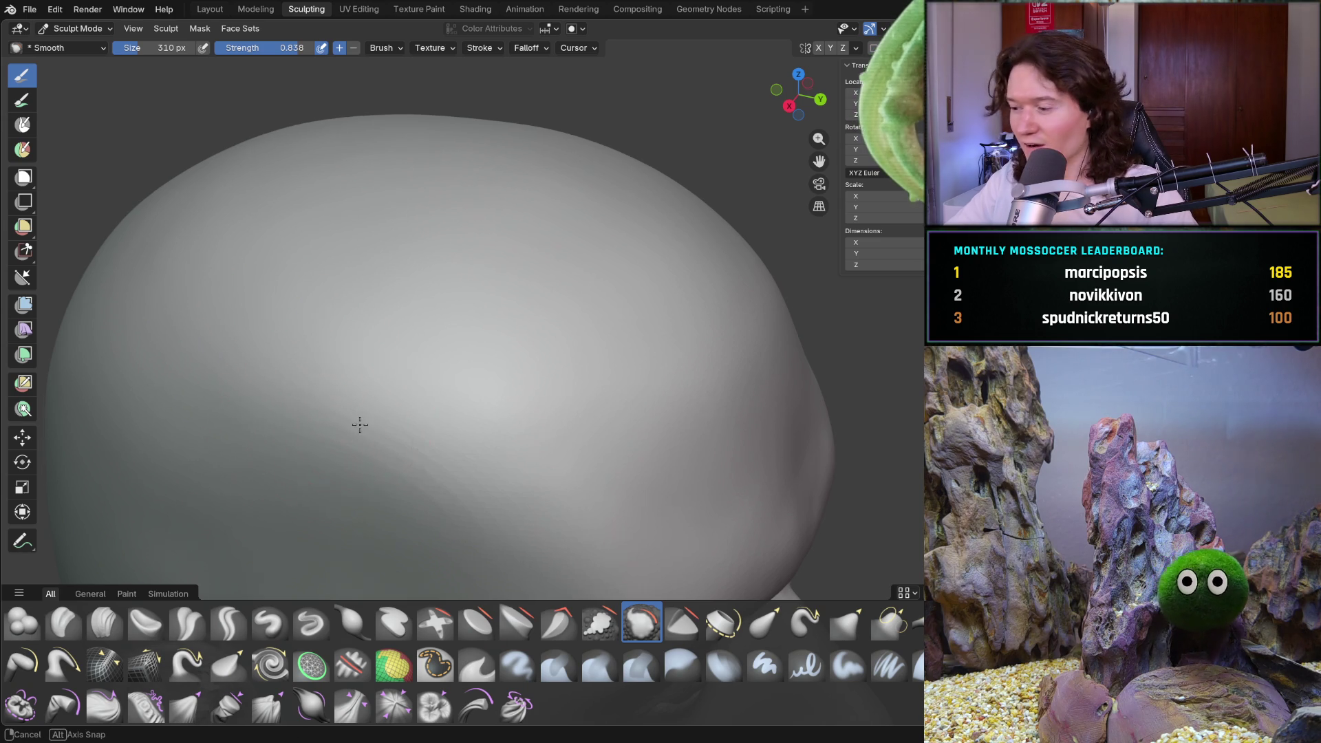
# Smooth the back of the cranium with several strokes from a rear angle
pyautogui.moveTo(361, 426); pyautogui.dragTo(456, 314, button='middle')
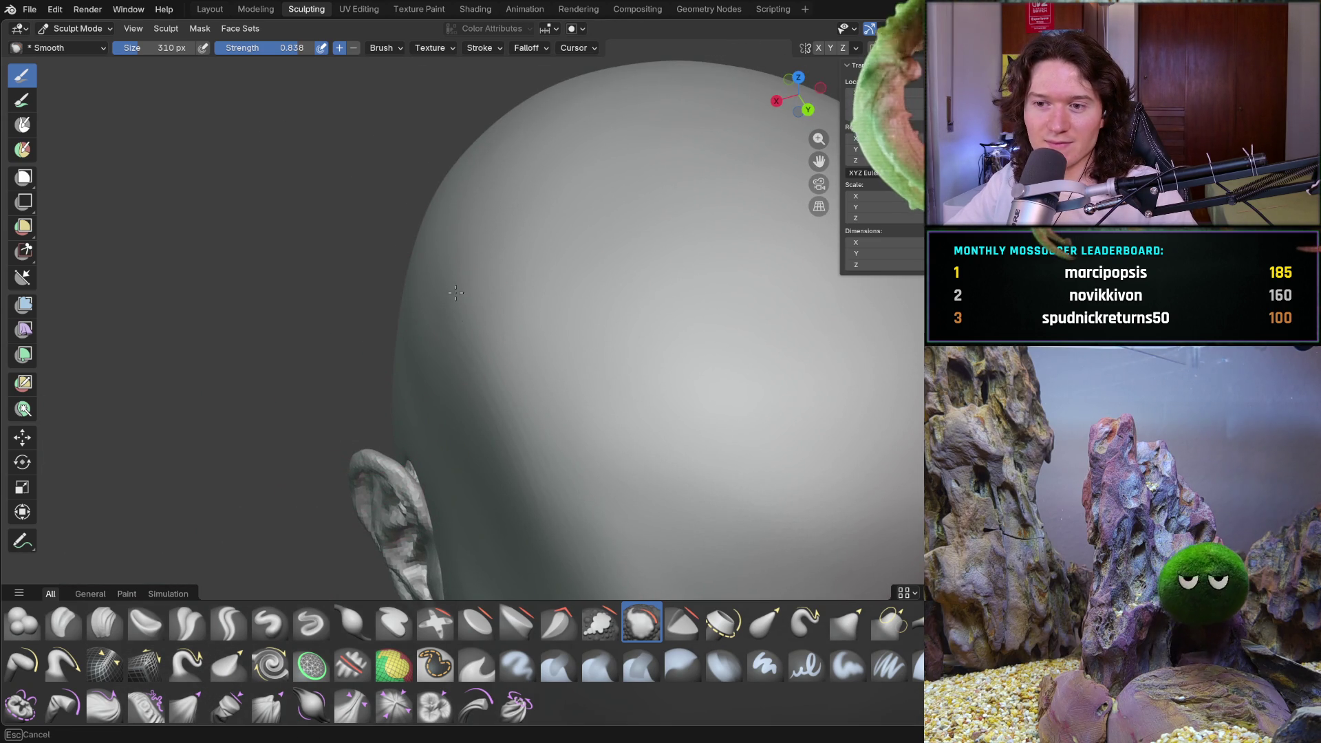
pyautogui.moveTo(415, 293)
pyautogui.mouseDown(button='middle')
pyautogui.moveTo(372, 399)
pyautogui.moveTo(516, 277)
pyautogui.mouseUp(button='middle')
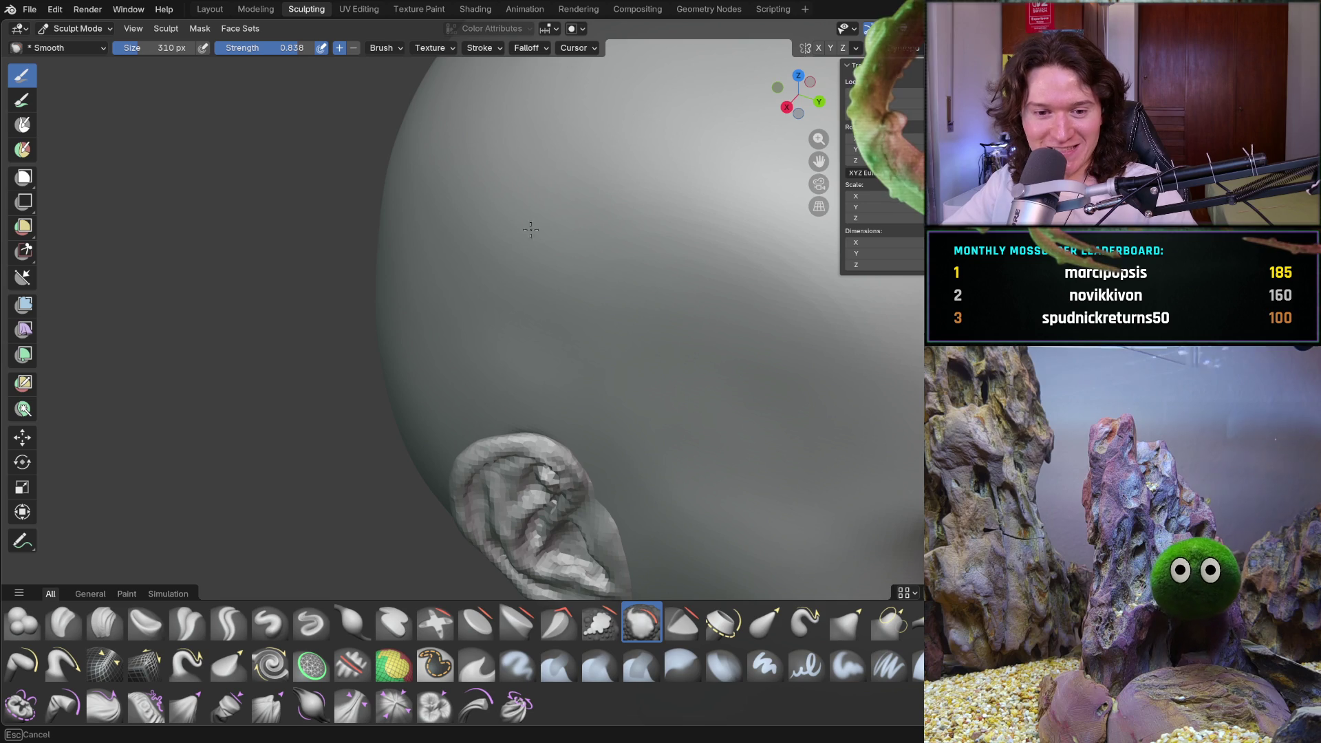
pyautogui.scroll(3, 509, 247)
pyautogui.moveTo(508, 327); pyautogui.dragTo(355, 397)
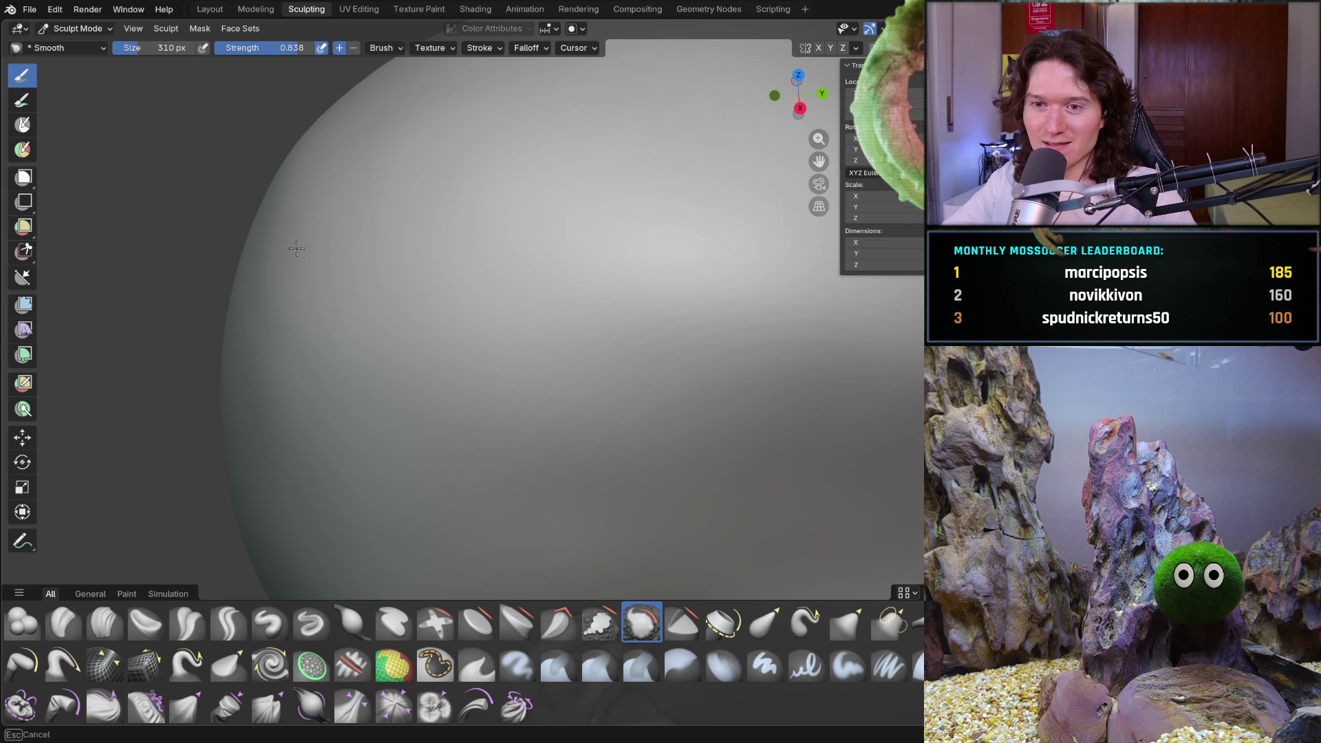
pyautogui.moveTo(313, 369); pyautogui.dragTo(440, 260)
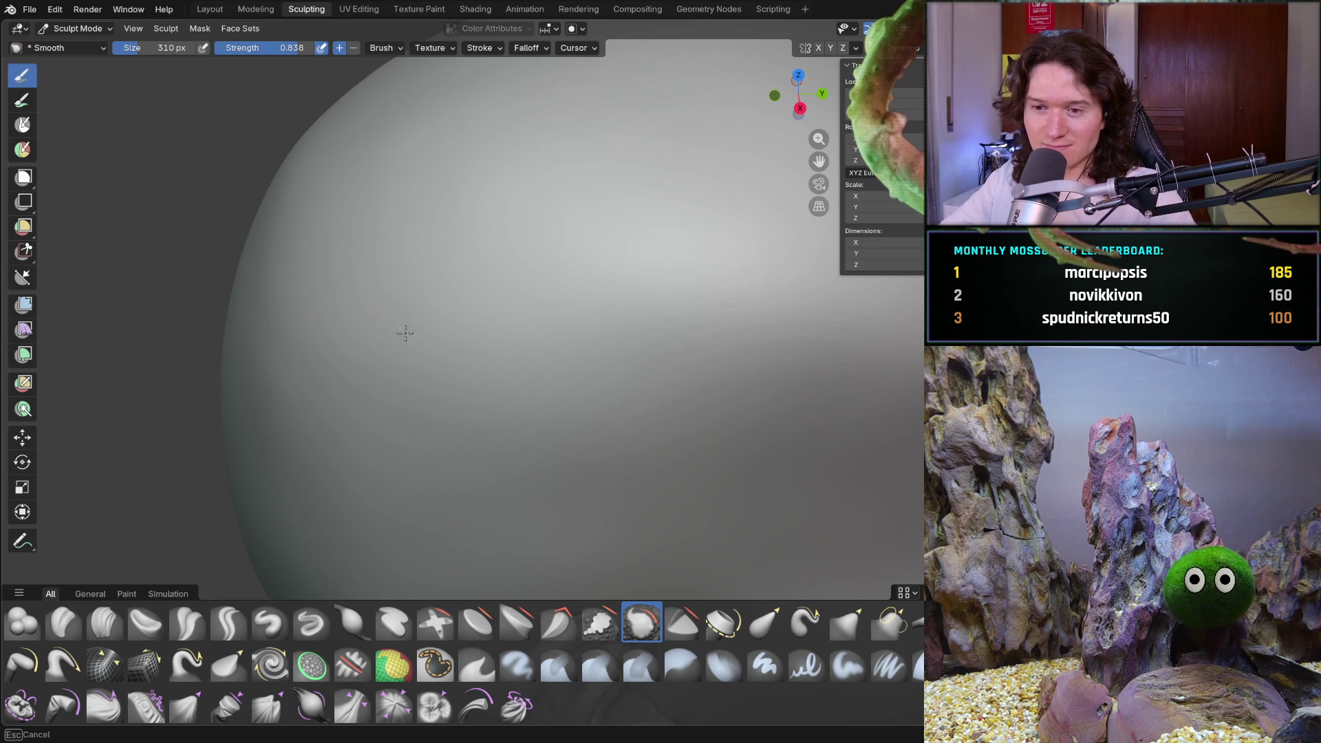
pyautogui.moveTo(555, 417); pyautogui.dragTo(562, 390)
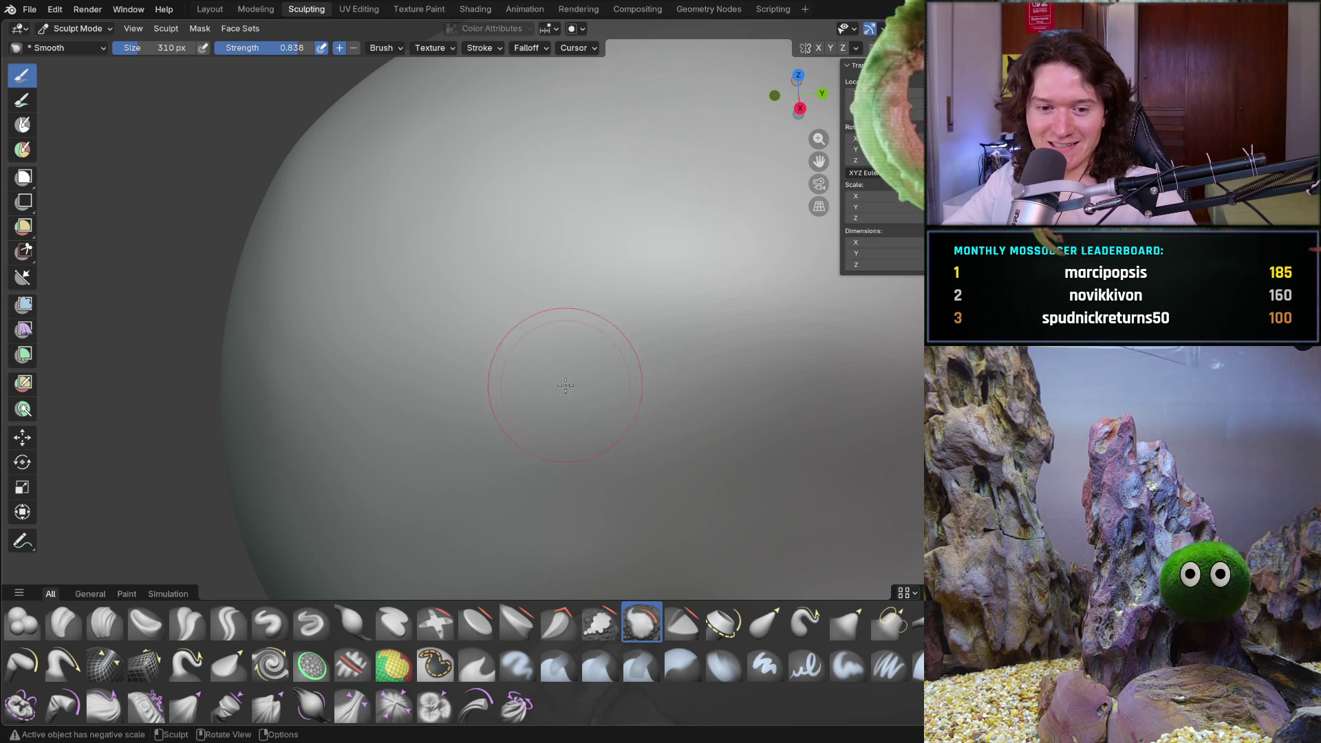
pyautogui.scroll(-4, 361, 419)
pyautogui.moveTo(475, 402); pyautogui.dragTo(546, 310, button='middle')
pyautogui.scroll(3, 558, 300)
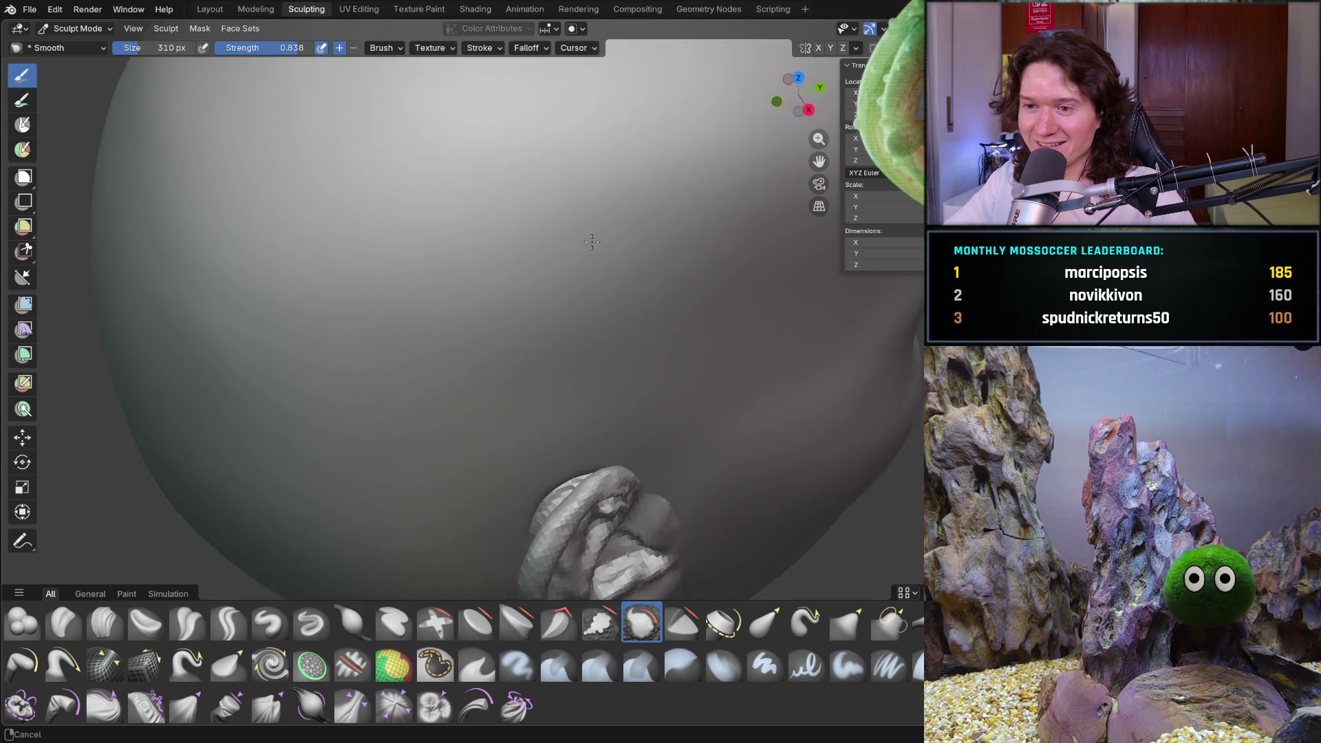
pyautogui.scroll(3, 674, 256)
# Smooth the top and side of the crown, ending at a front view of the head
pyautogui.moveTo(620, 268)
pyautogui.mouseDown(button='middle')
pyautogui.moveTo(488, 273)
pyautogui.moveTo(516, 311)
pyautogui.mouseUp(button='middle')
pyautogui.scroll(3, 516, 342)
pyautogui.scroll(2, 443, 329)
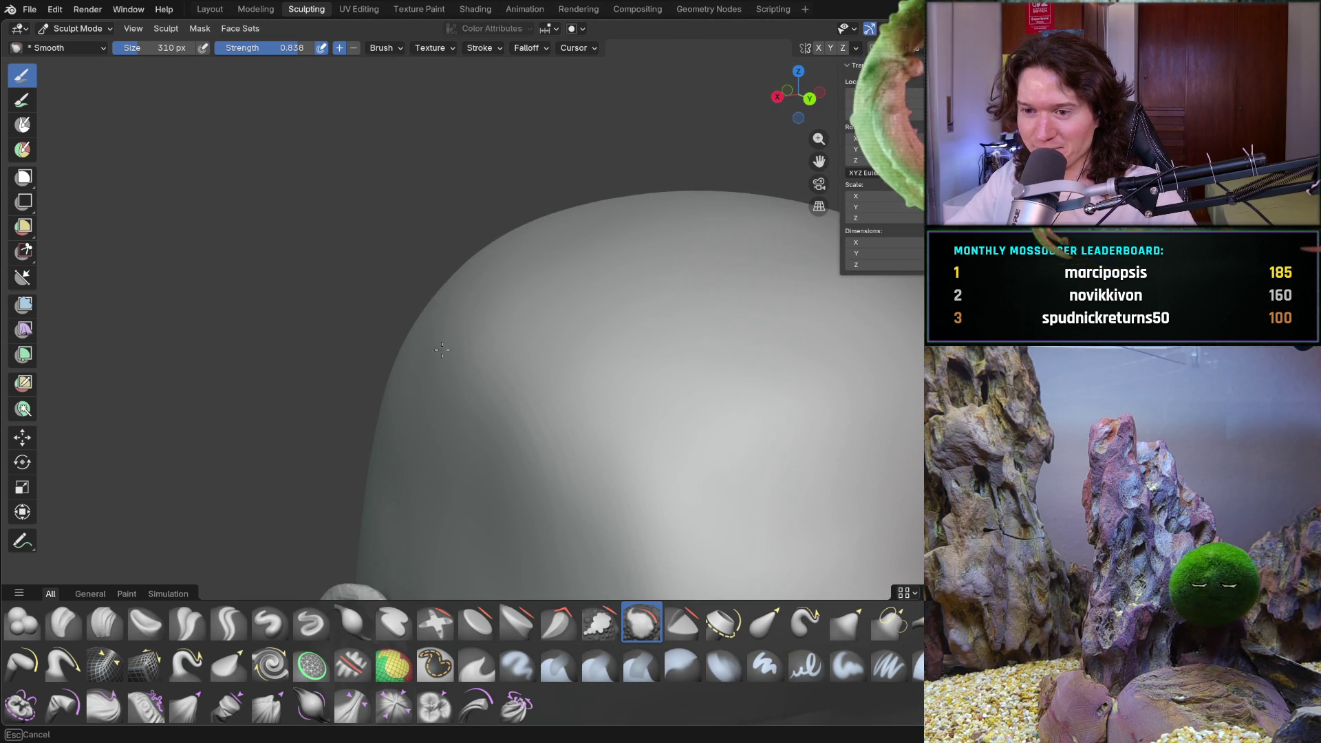
pyautogui.moveTo(459, 339); pyautogui.dragTo(454, 351)
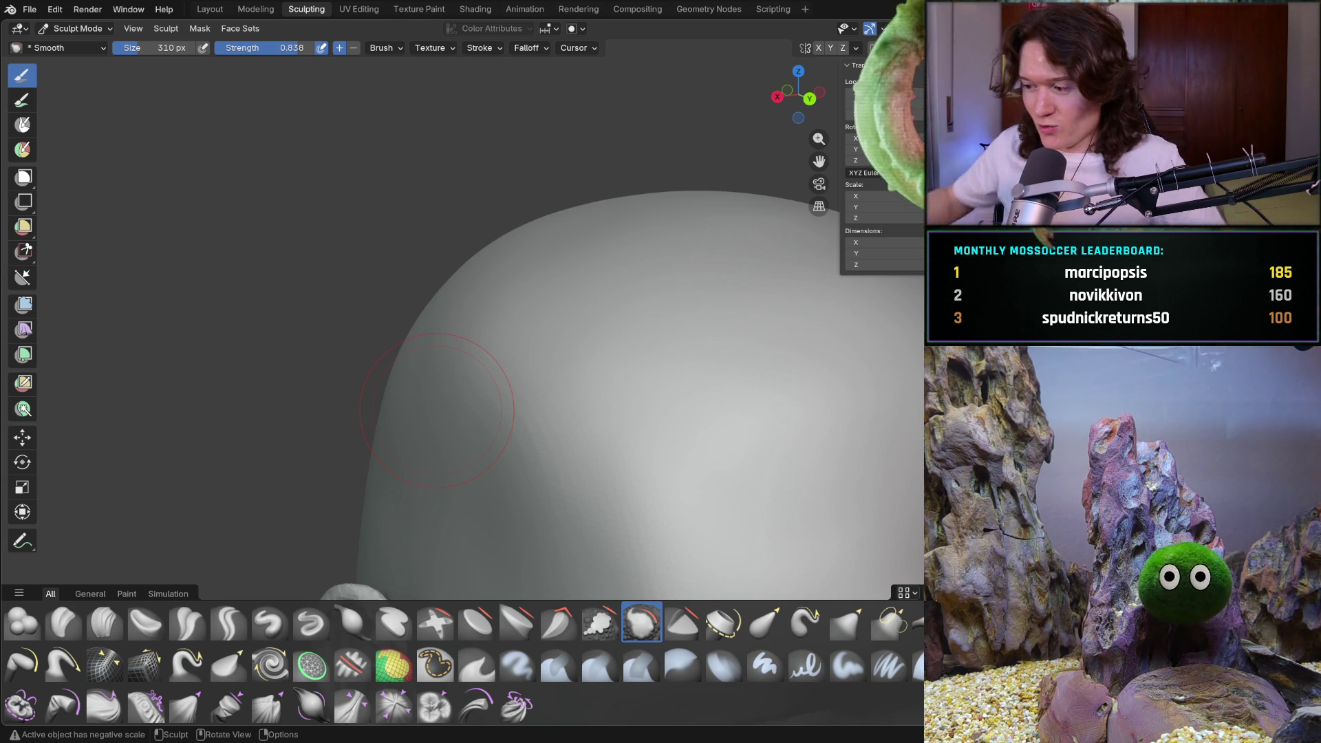
pyautogui.moveTo(428, 414); pyautogui.dragTo(453, 292)
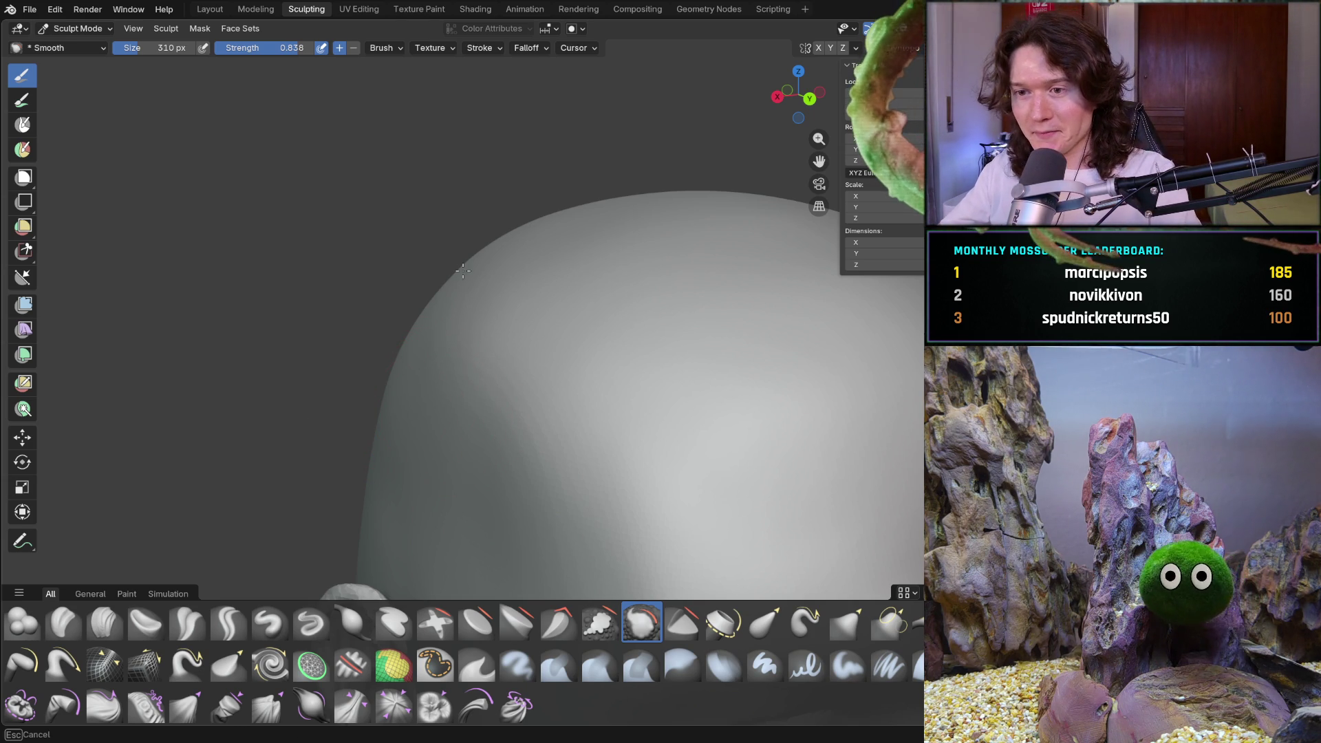
pyautogui.moveTo(445, 398)
pyautogui.mouseDown()
pyautogui.moveTo(473, 463)
pyautogui.moveTo(527, 494)
pyautogui.mouseUp()
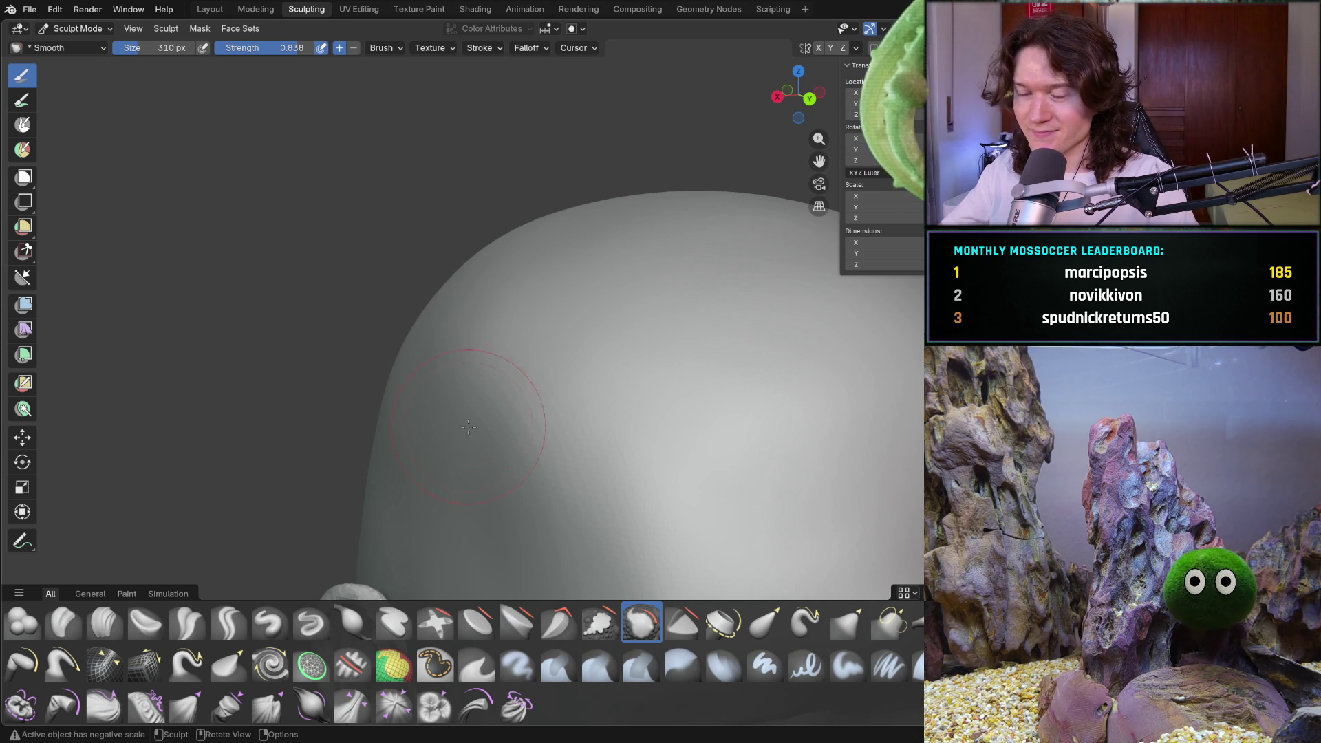
pyautogui.moveTo(463, 421)
pyautogui.mouseDown(button='middle')
pyautogui.moveTo(467, 462)
pyautogui.moveTo(348, 397)
pyautogui.mouseUp(button='middle')
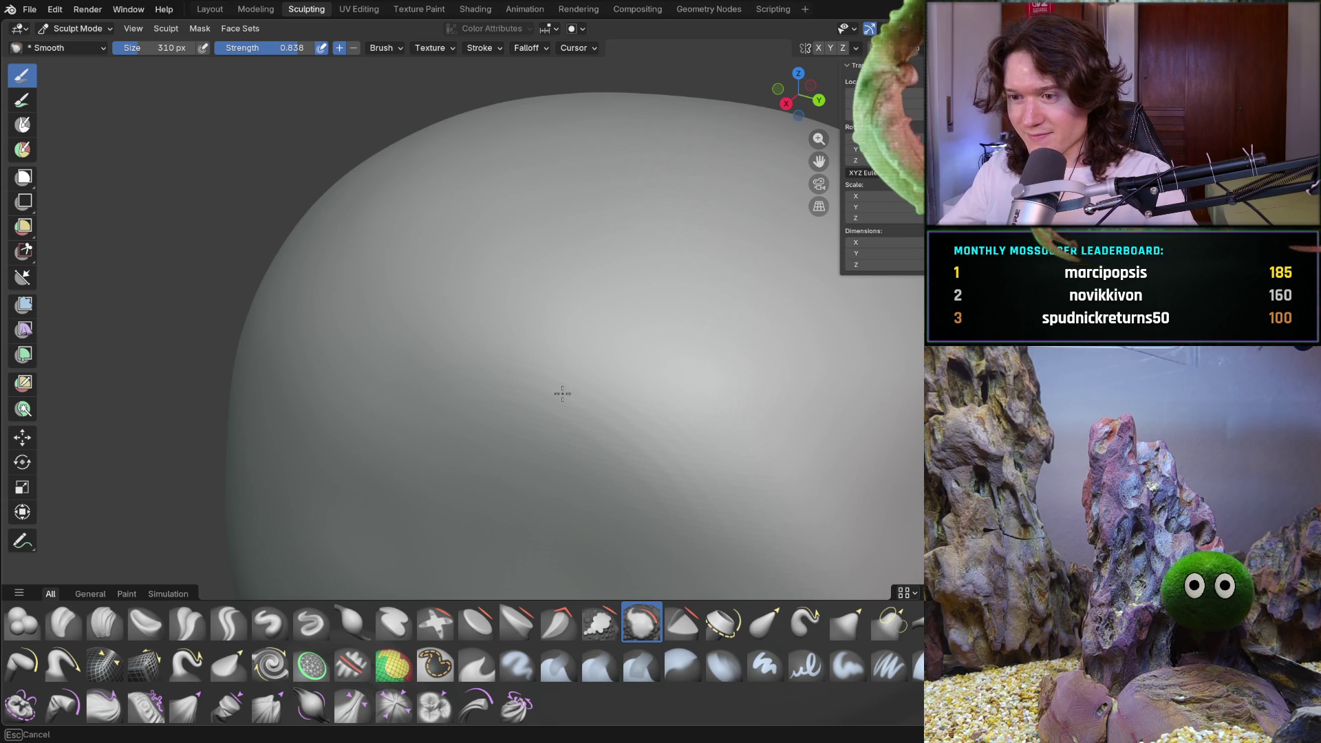
pyautogui.moveTo(558, 360)
pyautogui.mouseDown(button='middle')
pyautogui.moveTo(473, 356)
pyautogui.moveTo(537, 355)
pyautogui.mouseUp(button='middle')
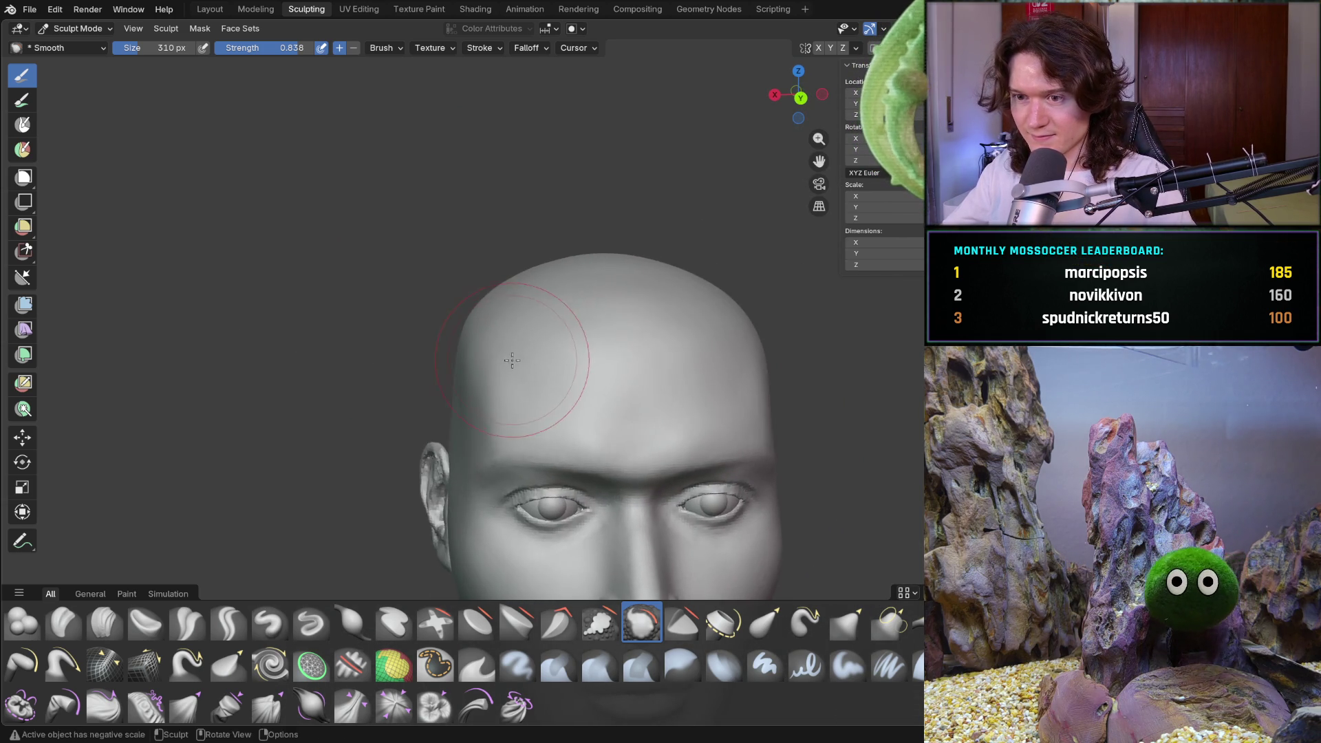
pyautogui.scroll(6, 544, 354)
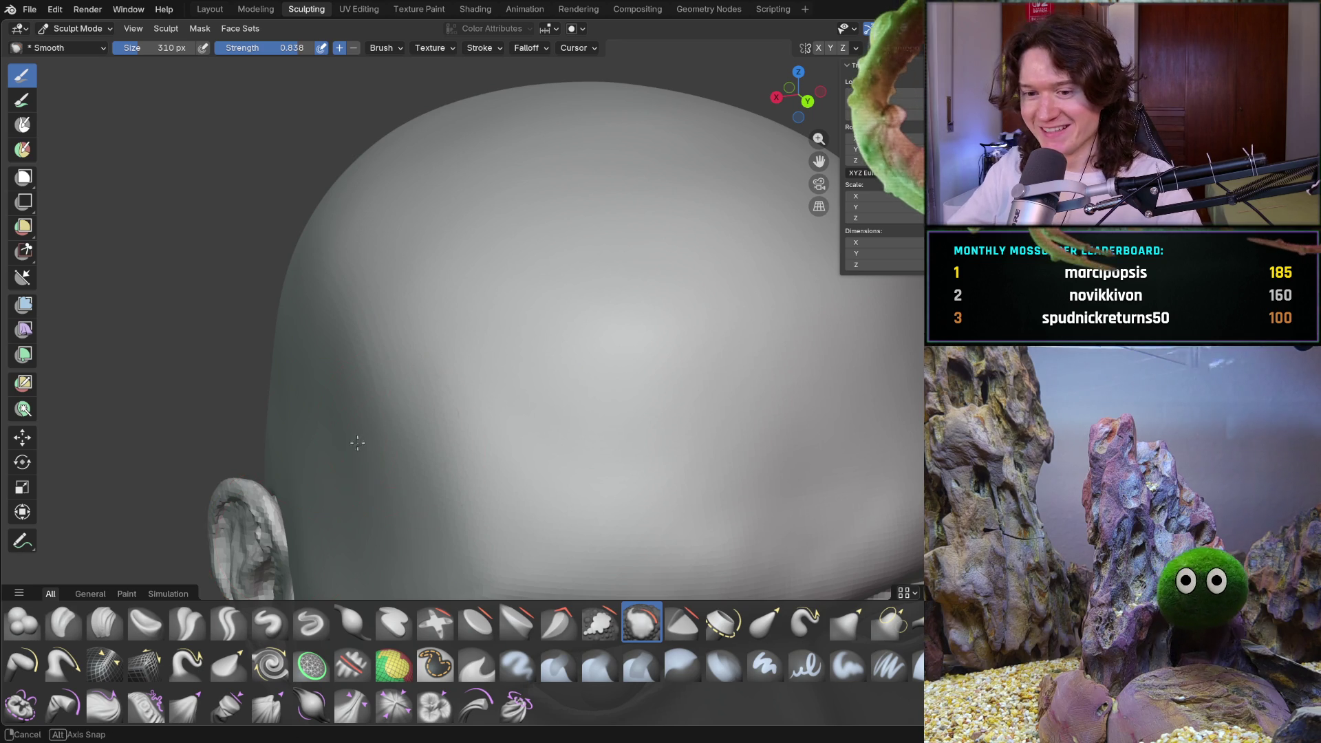
# Switch to the Clay Strips brush and begin shrinking its radius toward 196 px
pyautogui.moveTo(310, 465); pyautogui.dragTo(464, 413, button='middle')
pyautogui.click(104, 623)
pyautogui.press('f')
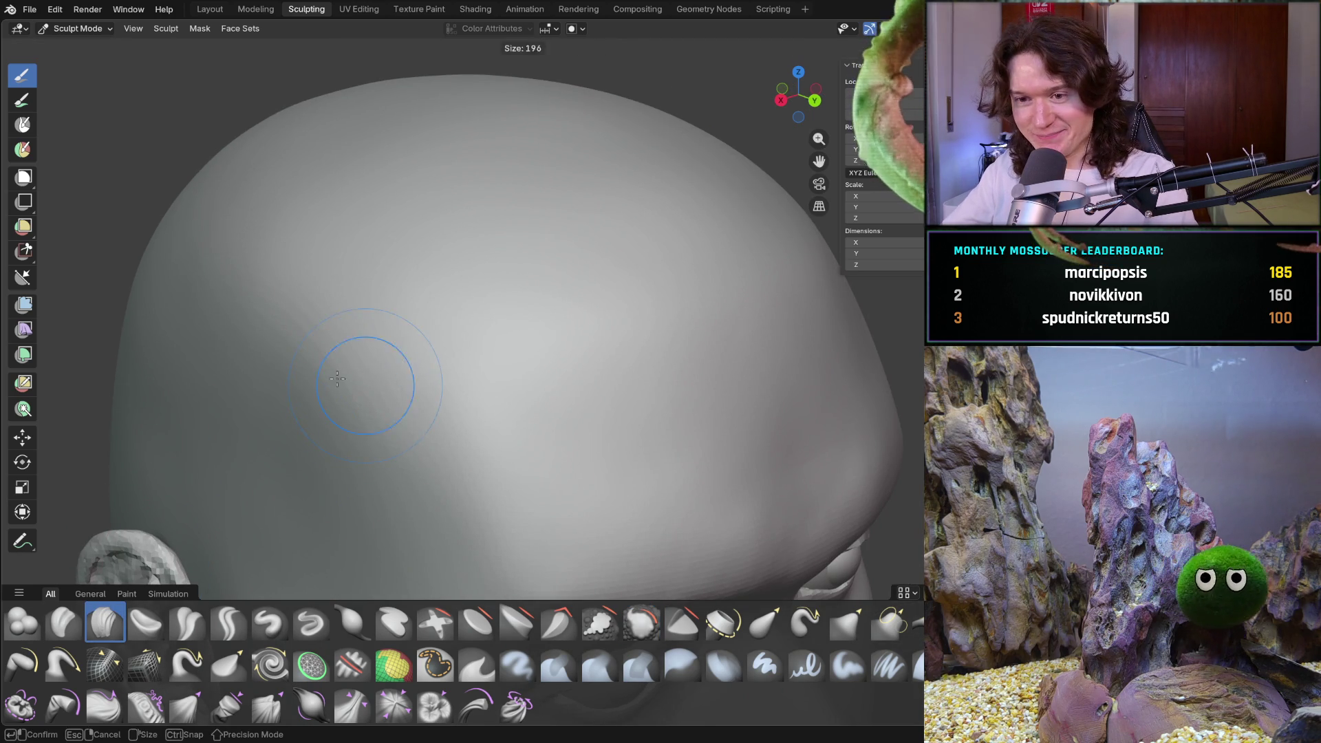
# Confirm the 196 px brush and lay clay-strip ridges across the scalp top and temple
pyautogui.click(323, 350)
pyautogui.moveTo(282, 282)
pyautogui.mouseDown()
pyautogui.moveTo(253, 292)
pyautogui.moveTo(352, 274)
pyautogui.mouseUp()
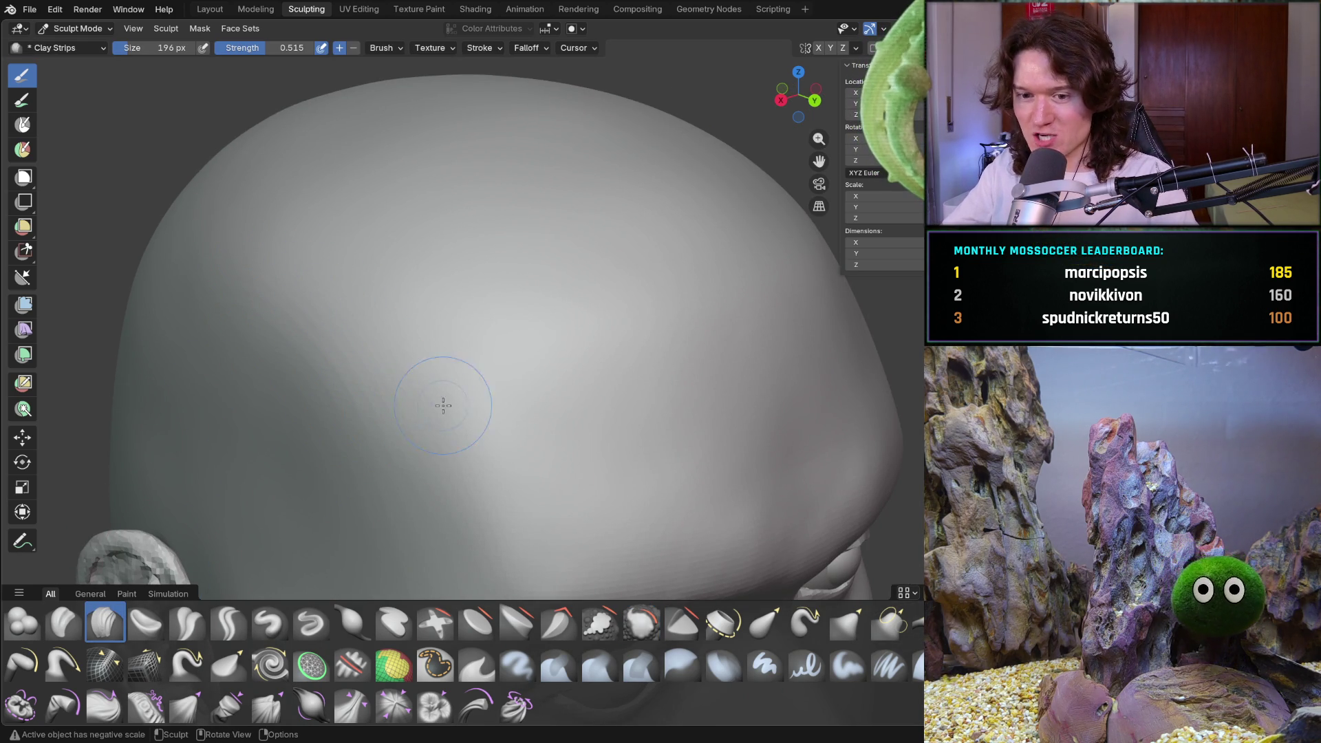
pyautogui.moveTo(433, 363); pyautogui.dragTo(413, 373, button='middle')
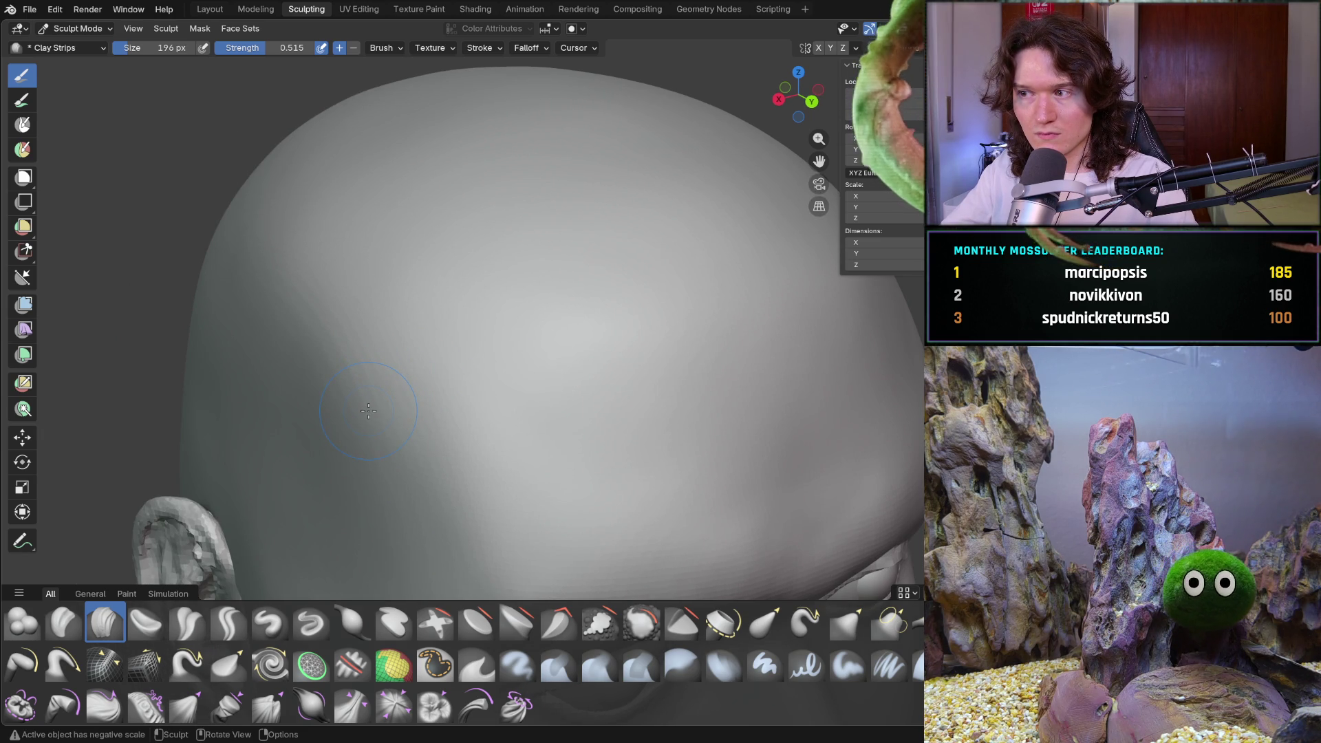
pyautogui.scroll(-5, 397, 414)
pyautogui.moveTo(396, 413)
pyautogui.mouseDown(button='middle')
pyautogui.moveTo(443, 403)
pyautogui.moveTo(431, 469)
pyautogui.moveTo(594, 358)
pyautogui.moveTo(515, 310)
pyautogui.moveTo(481, 352)
pyautogui.mouseUp(button='middle')
pyautogui.scroll(4, 447, 399)
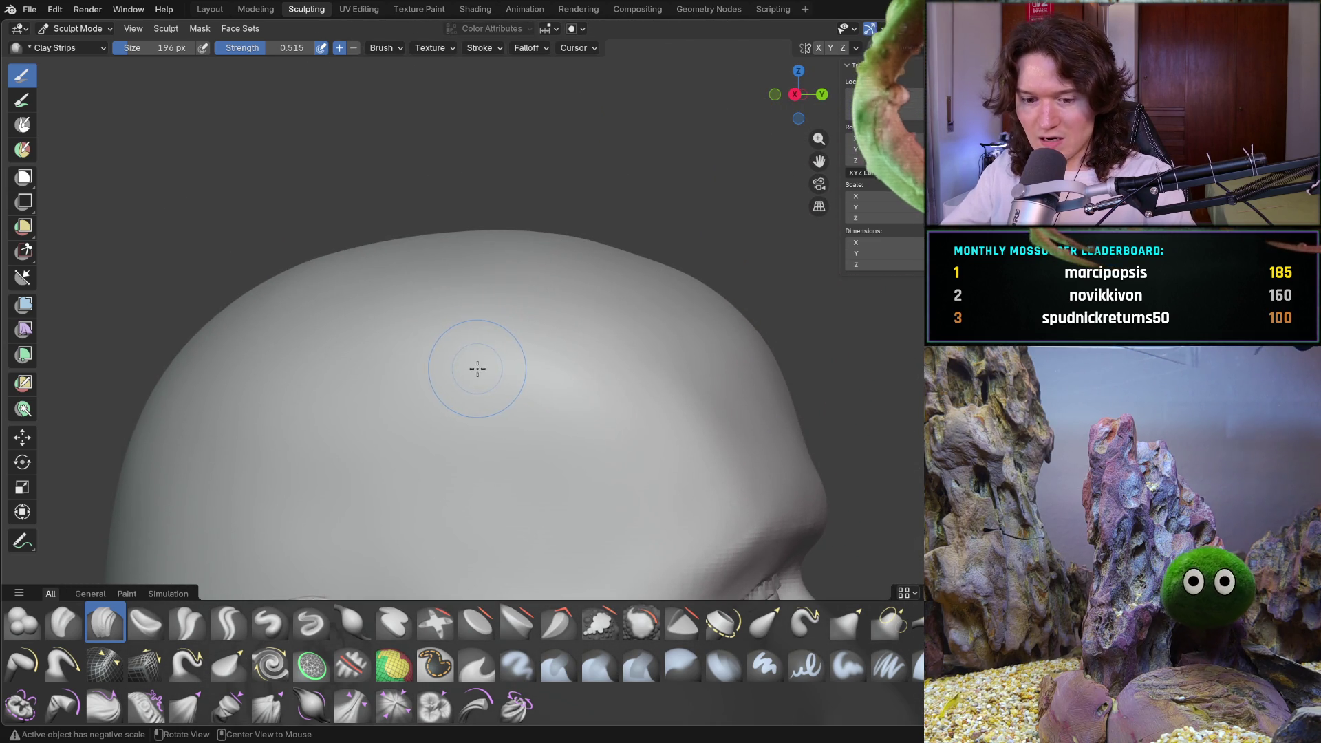
pyautogui.moveTo(476, 366); pyautogui.dragTo(427, 418, button='middle')
pyautogui.scroll(2, 433, 341)
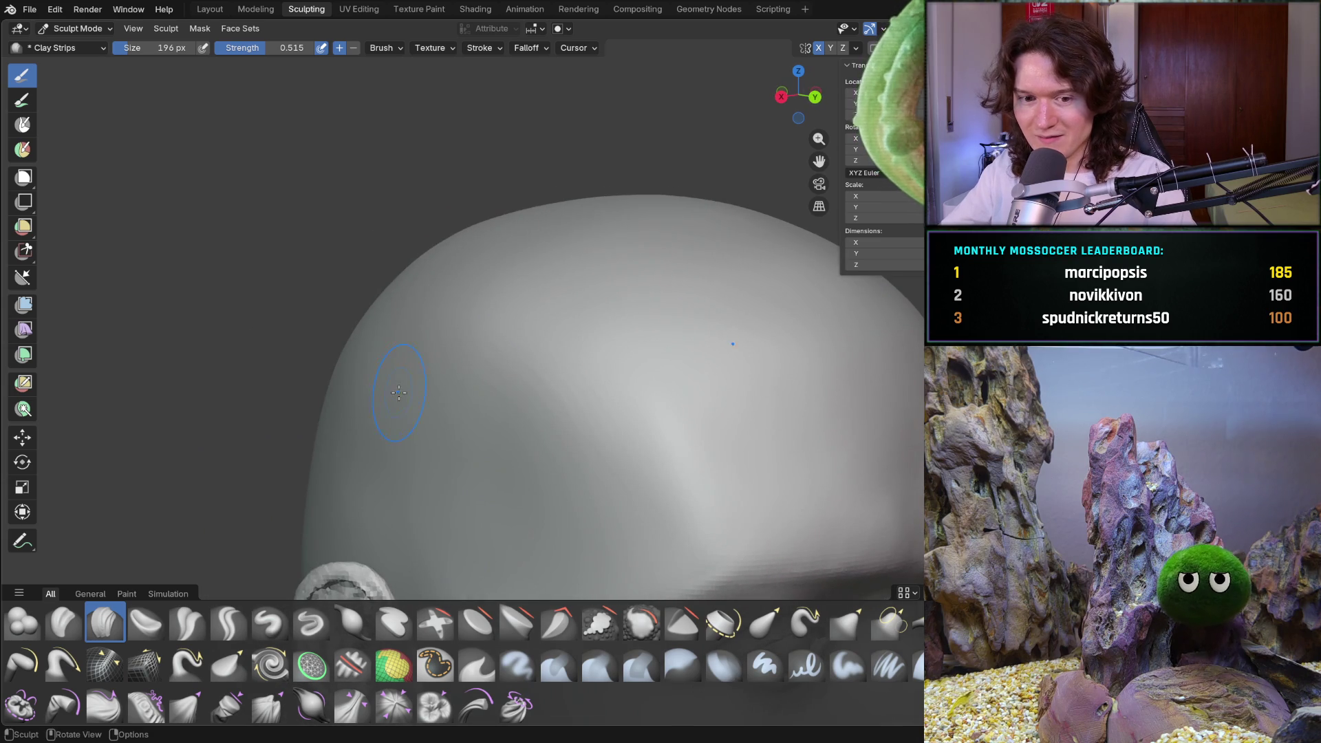
pyautogui.moveTo(452, 331); pyautogui.dragTo(546, 354)
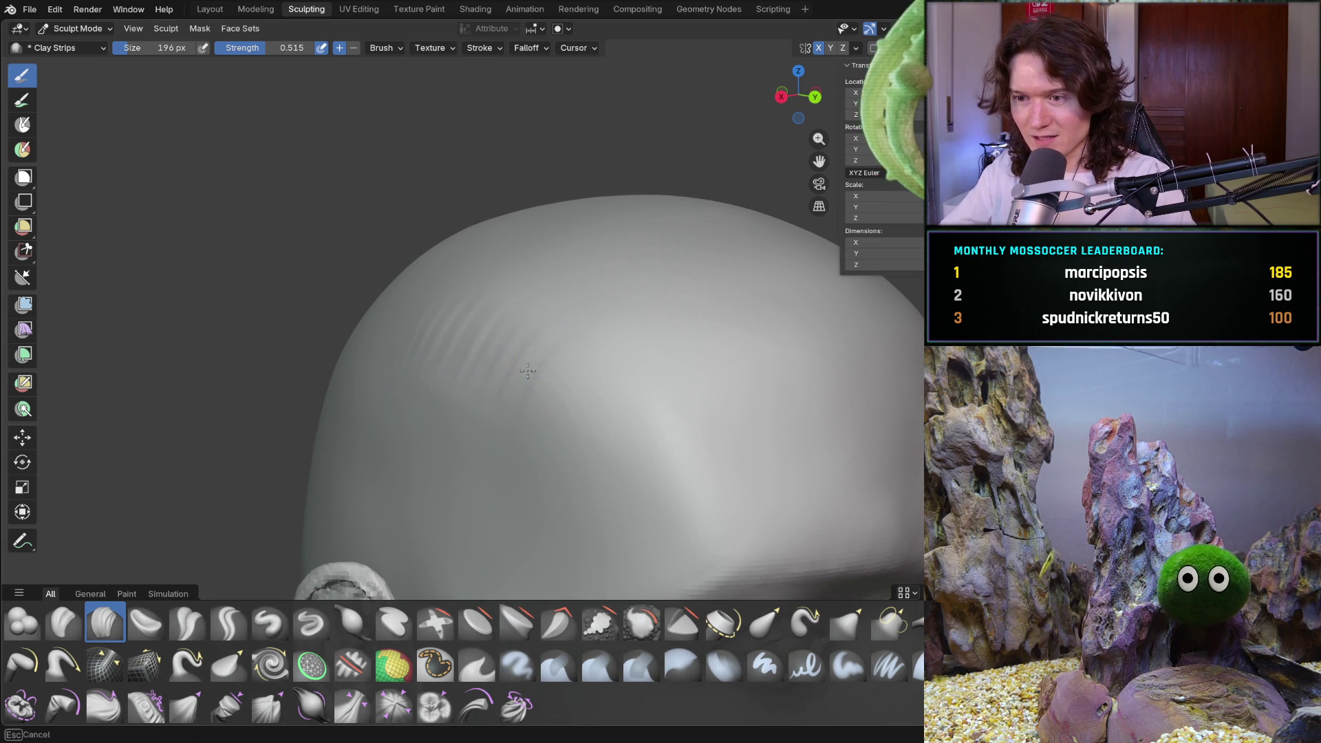
pyautogui.scroll(-3, 546, 417)
pyautogui.moveTo(516, 392); pyautogui.dragTo(554, 385, button='middle')
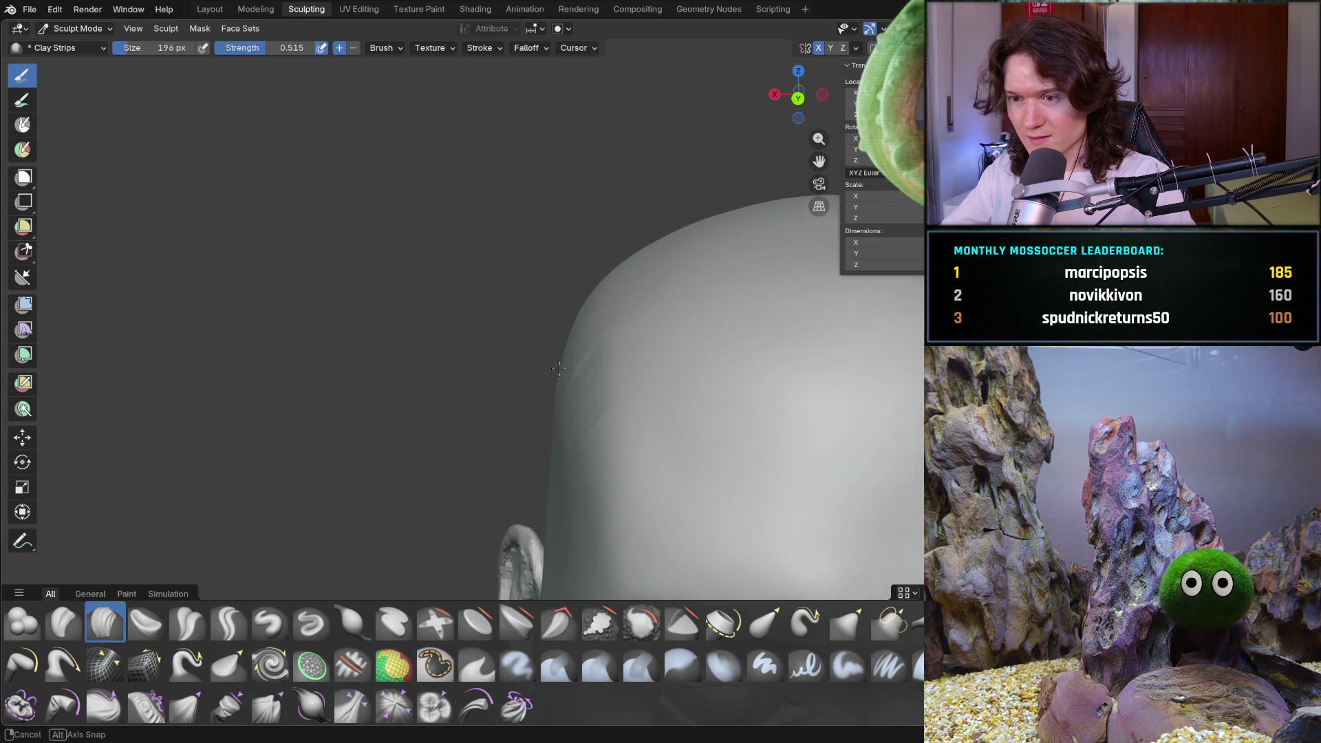
pyautogui.scroll(5, 555, 385)
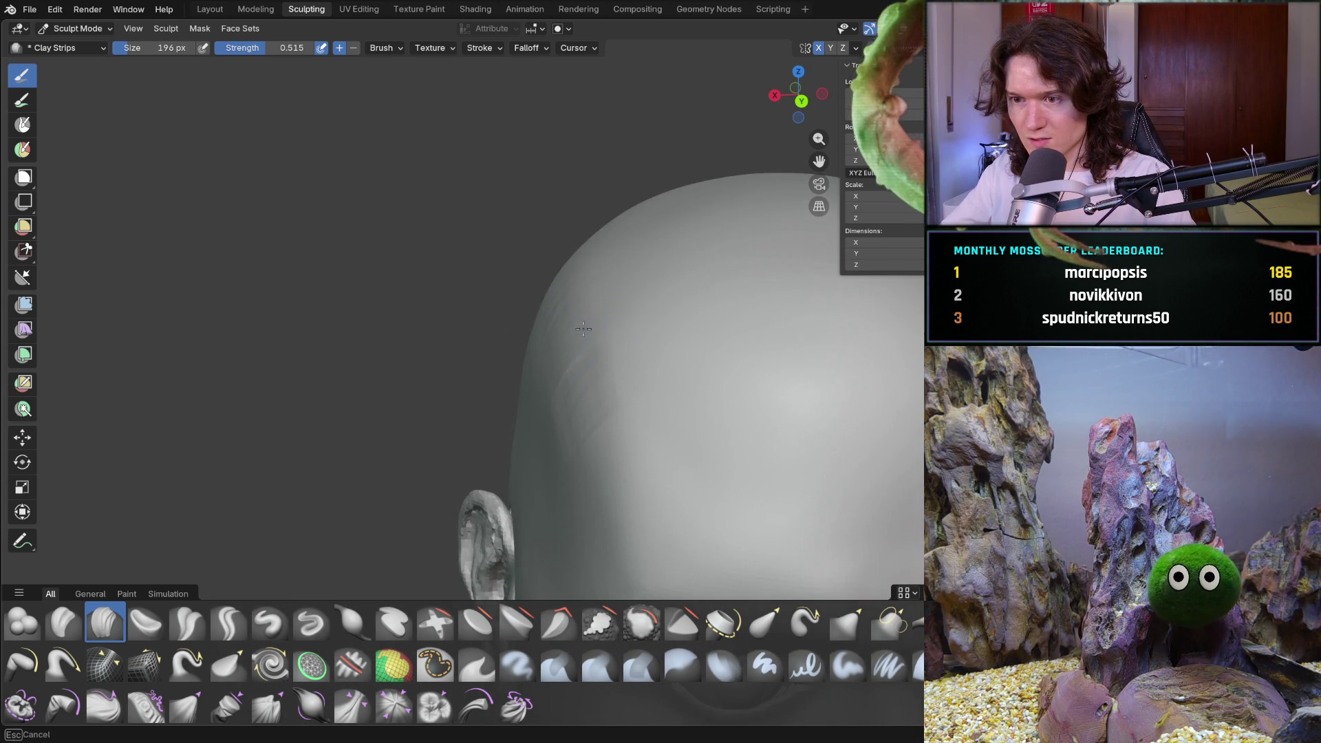
pyautogui.moveTo(547, 320); pyautogui.dragTo(543, 309)
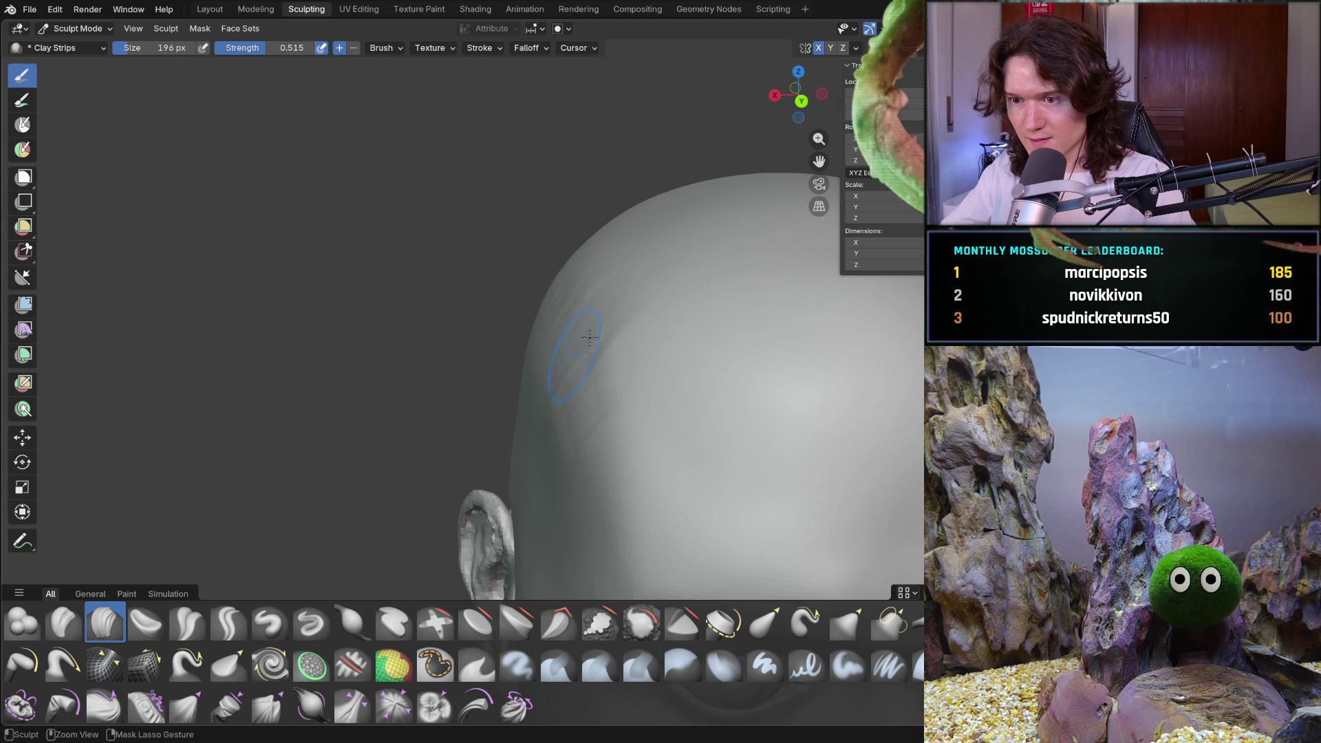
pyautogui.moveTo(522, 461)
pyautogui.mouseDown(button='middle')
pyautogui.moveTo(542, 403)
pyautogui.moveTo(443, 369)
pyautogui.mouseUp(button='middle')
# From a front view, add vertical clay strips and small strokes along the scalp sides
pyautogui.press('KP_1')
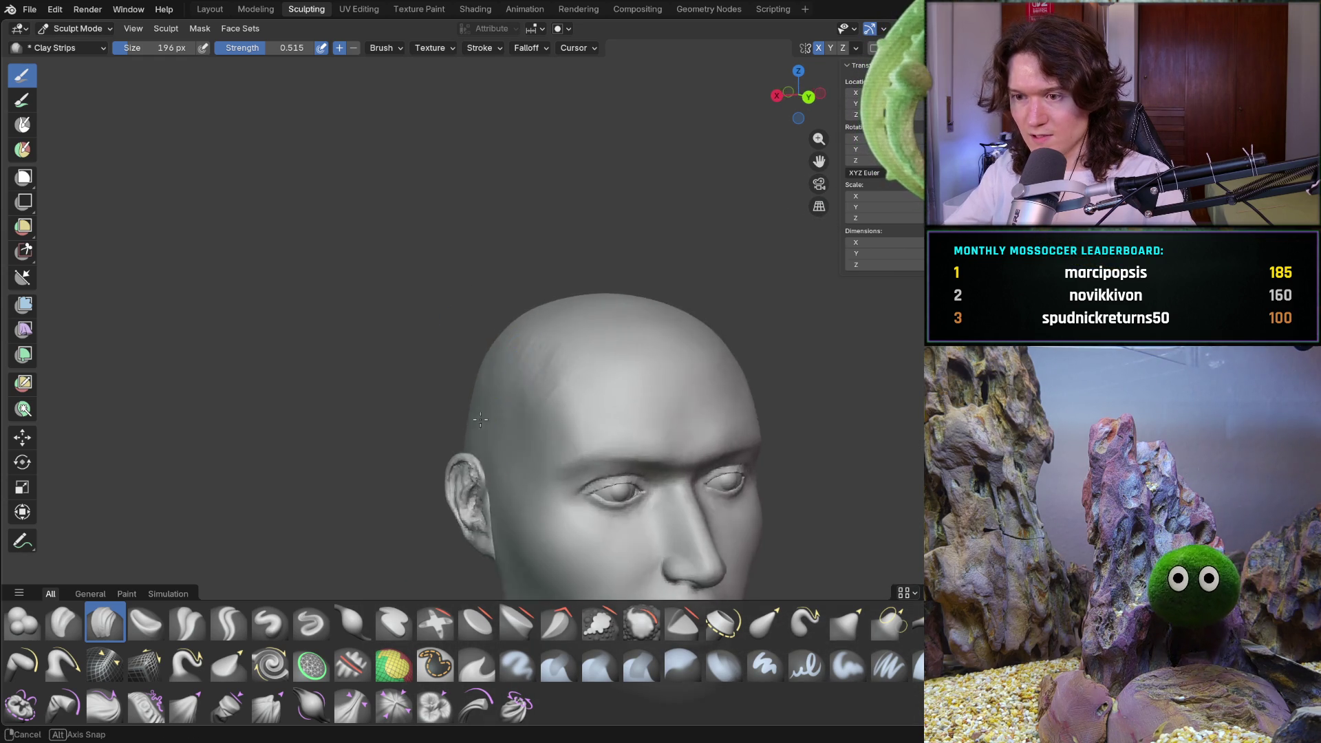
pyautogui.moveTo(413, 439)
pyautogui.mouseDown(button='middle')
pyautogui.moveTo(496, 411)
pyautogui.moveTo(455, 423)
pyautogui.mouseUp(button='middle')
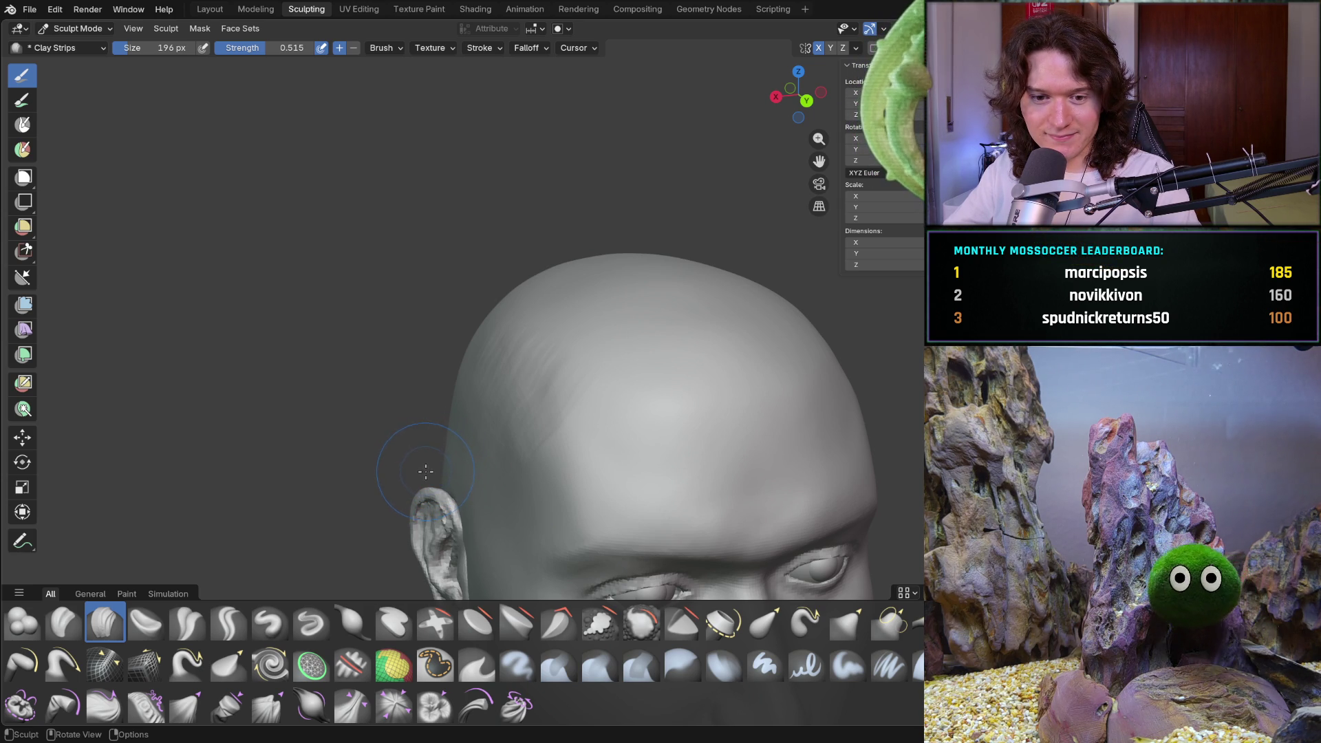
pyautogui.moveTo(445, 410); pyautogui.dragTo(465, 408, button='middle')
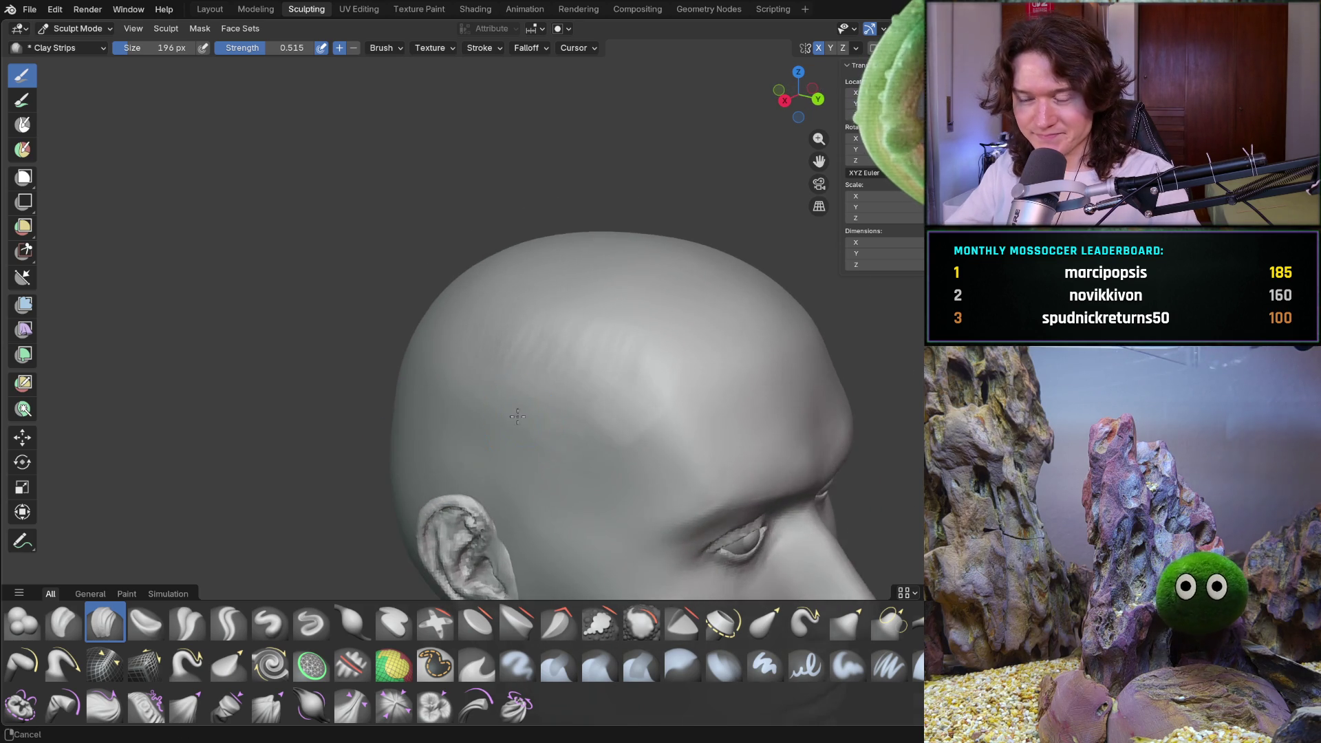
pyautogui.scroll(4, 536, 392)
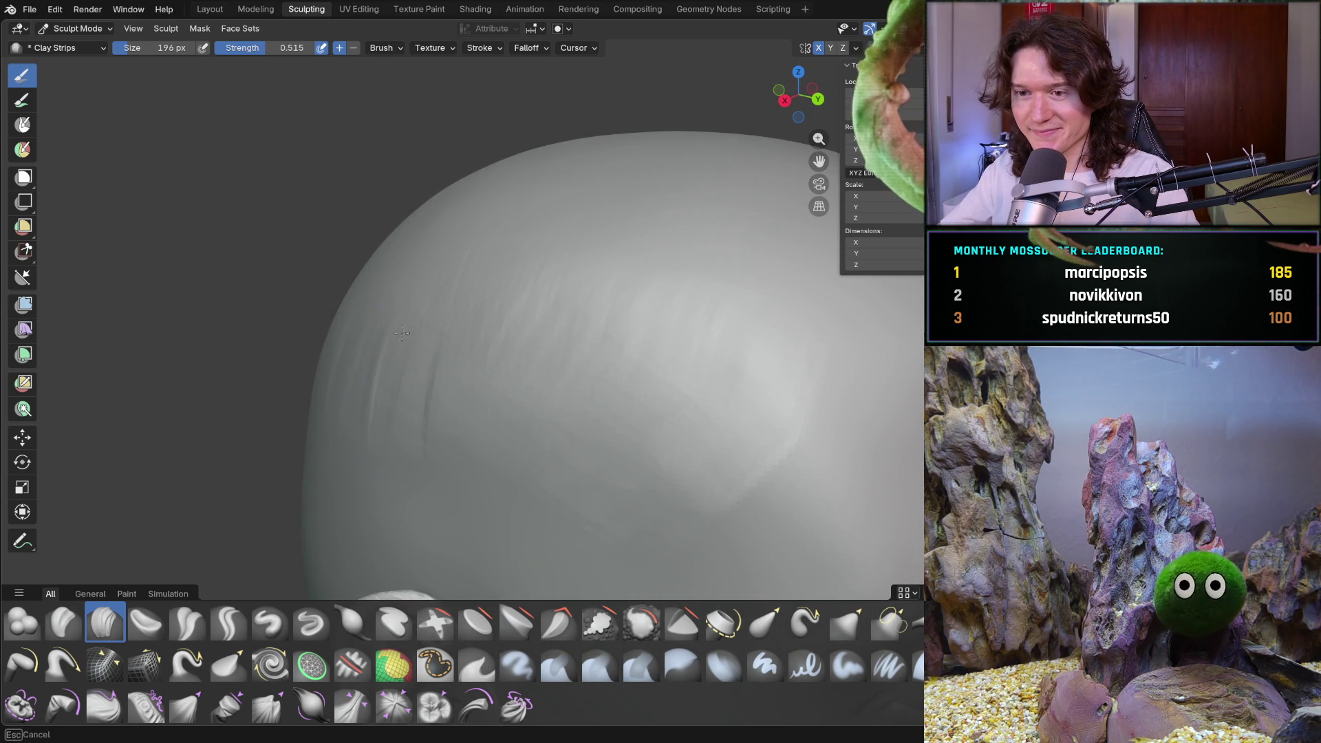
pyautogui.moveTo(459, 310); pyautogui.dragTo(459, 376)
pyautogui.moveTo(495, 320); pyautogui.dragTo(496, 413)
pyautogui.moveTo(578, 328); pyautogui.dragTo(579, 373)
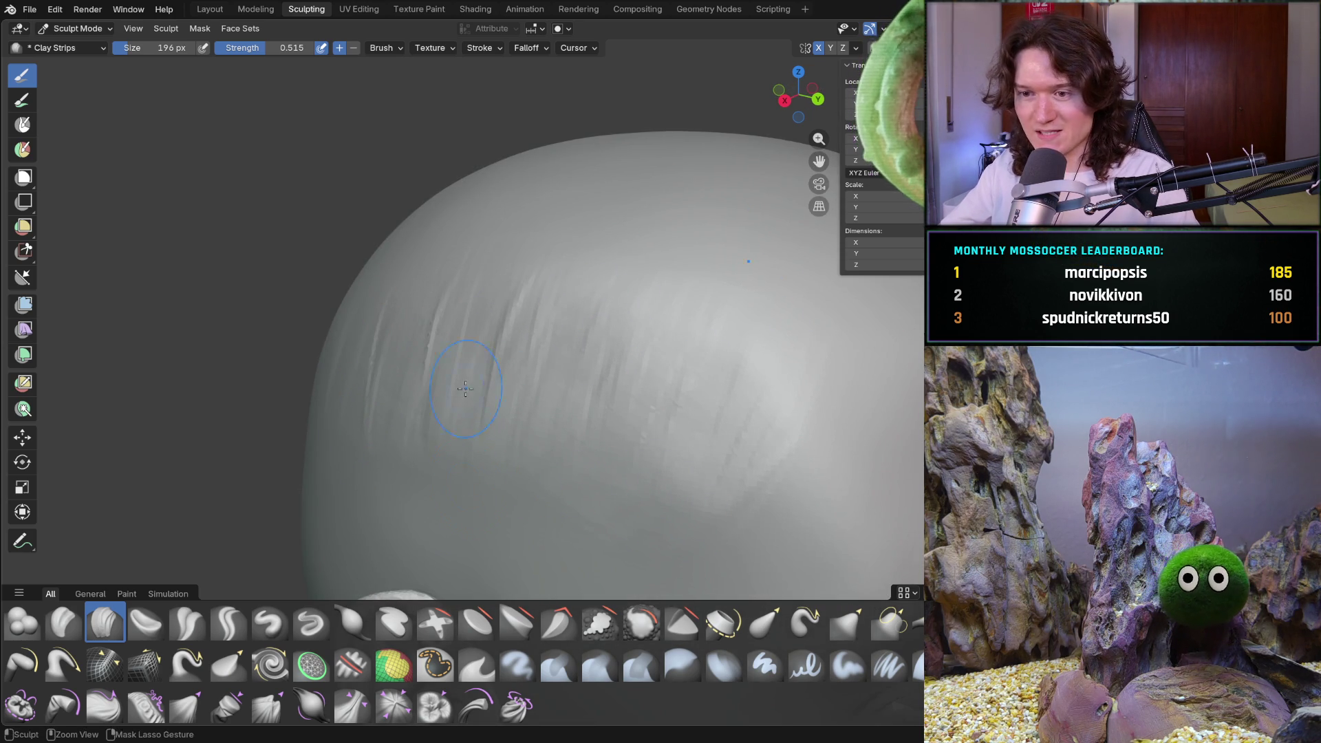
pyautogui.moveTo(599, 392); pyautogui.dragTo(444, 310, button='middle')
pyautogui.moveTo(578, 330); pyautogui.dragTo(569, 286)
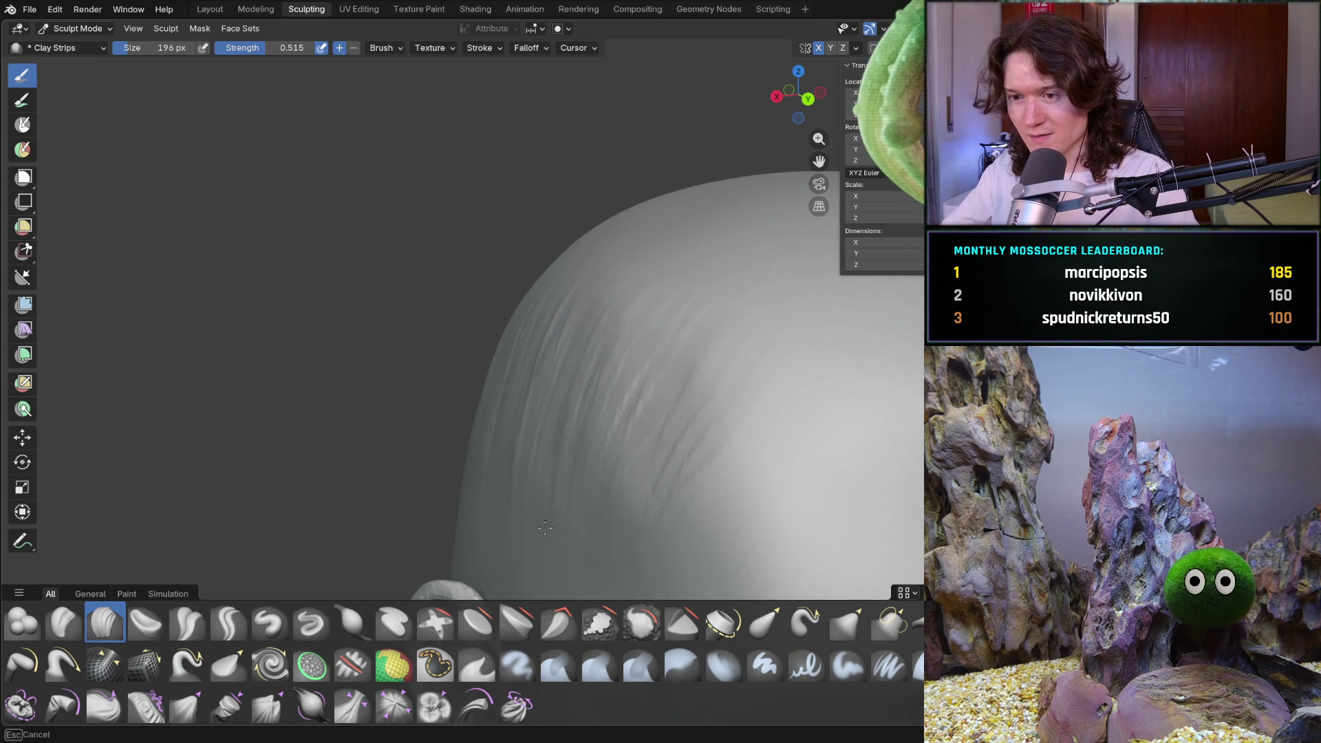
pyautogui.moveTo(692, 383); pyautogui.dragTo(681, 299)
pyautogui.moveTo(661, 309); pyautogui.dragTo(517, 331, button='middle')
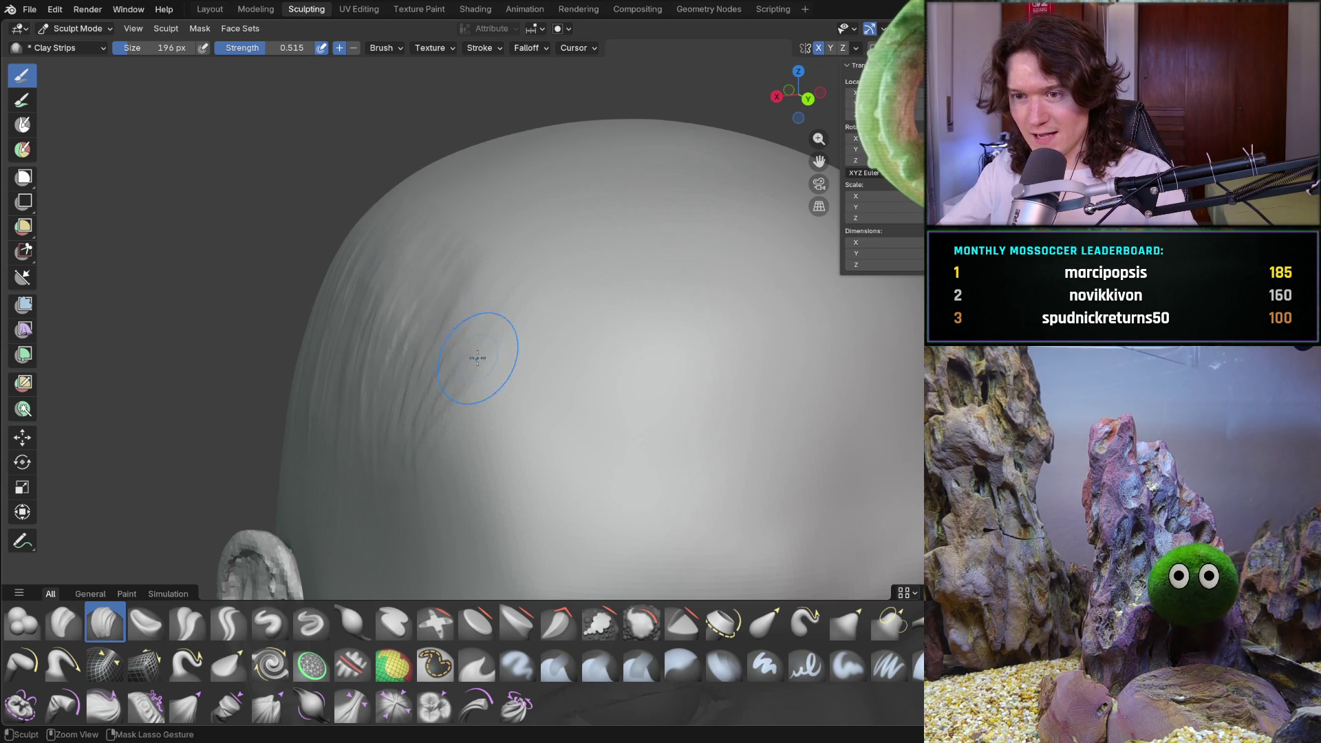
pyautogui.moveTo(476, 360); pyautogui.dragTo(537, 372, button='middle')
pyautogui.scroll(-4, 537, 372)
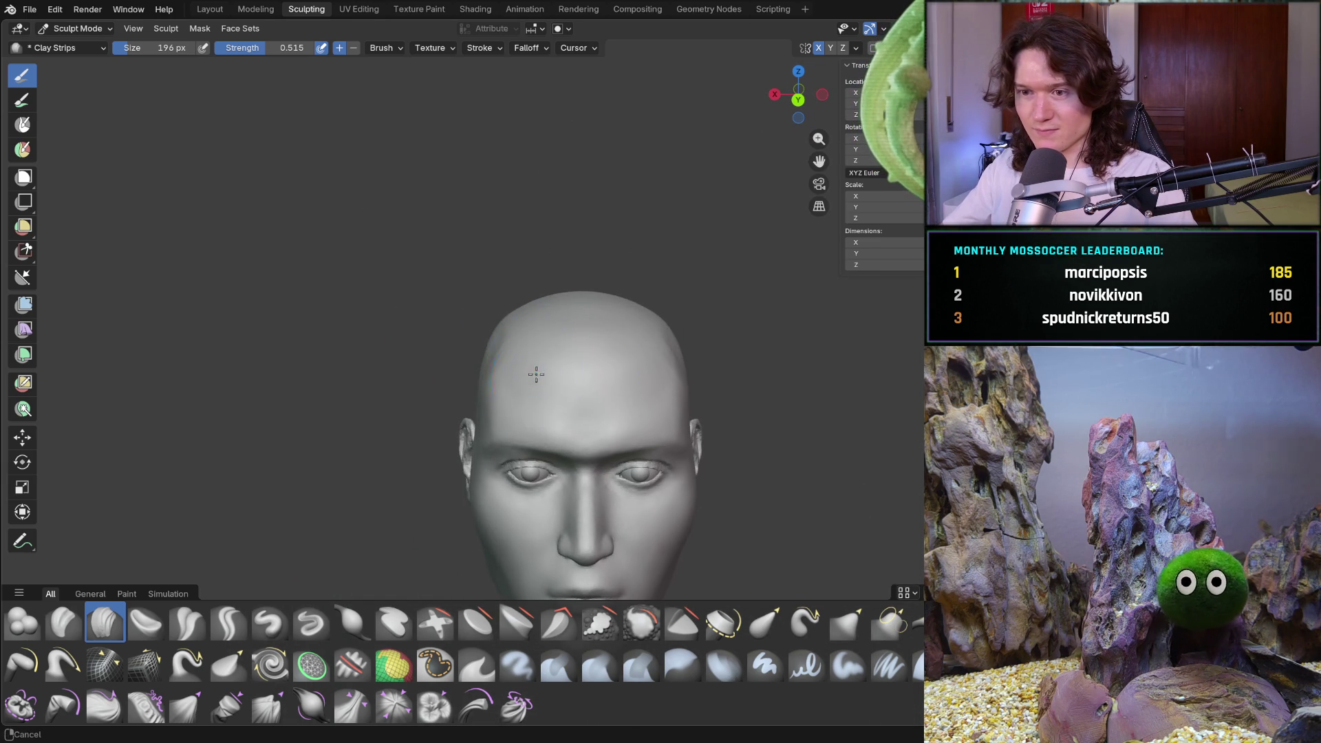
pyautogui.scroll(-2, 534, 374)
pyautogui.scroll(3, 462, 359)
# Build up clay strips along the side of the skull and across the crown
pyautogui.moveTo(578, 382)
pyautogui.mouseDown(button='middle')
pyautogui.moveTo(609, 396)
pyautogui.moveTo(640, 340)
pyautogui.mouseUp(button='middle')
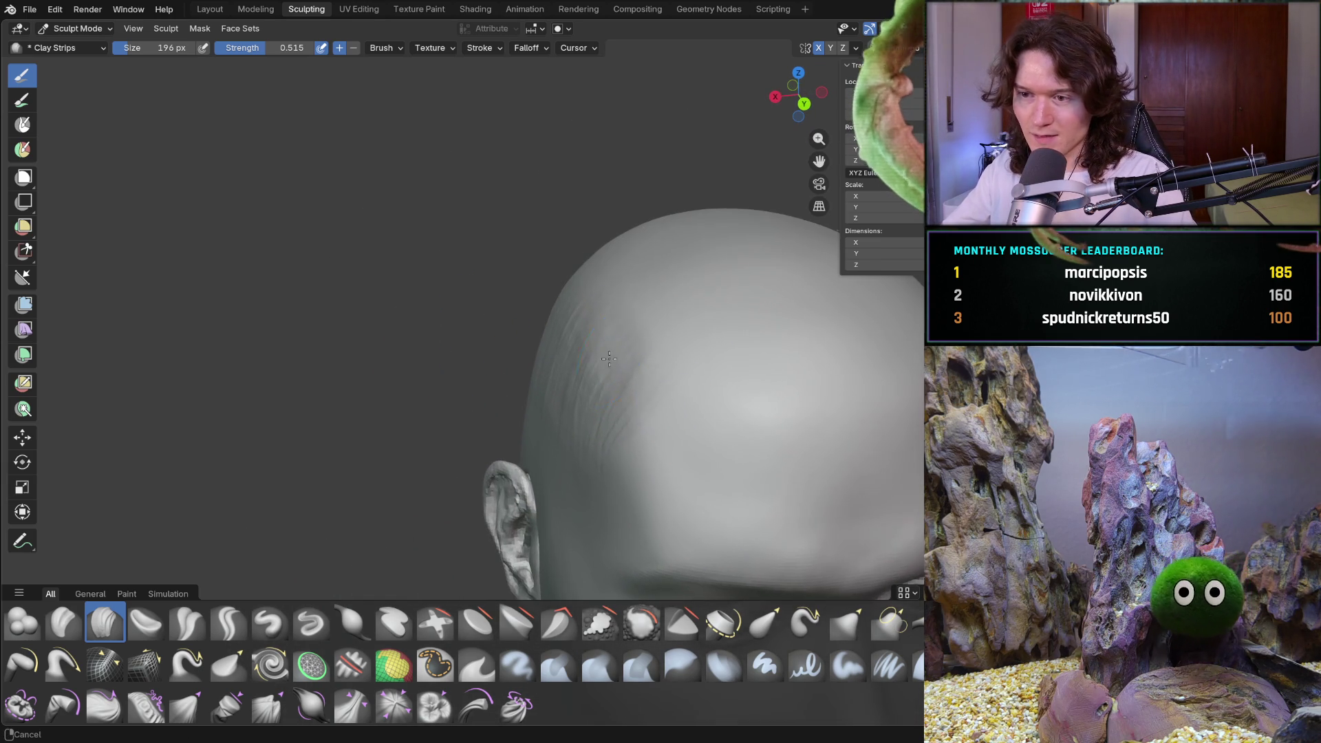
pyautogui.scroll(2, 661, 299)
pyautogui.scroll(2, 664, 295)
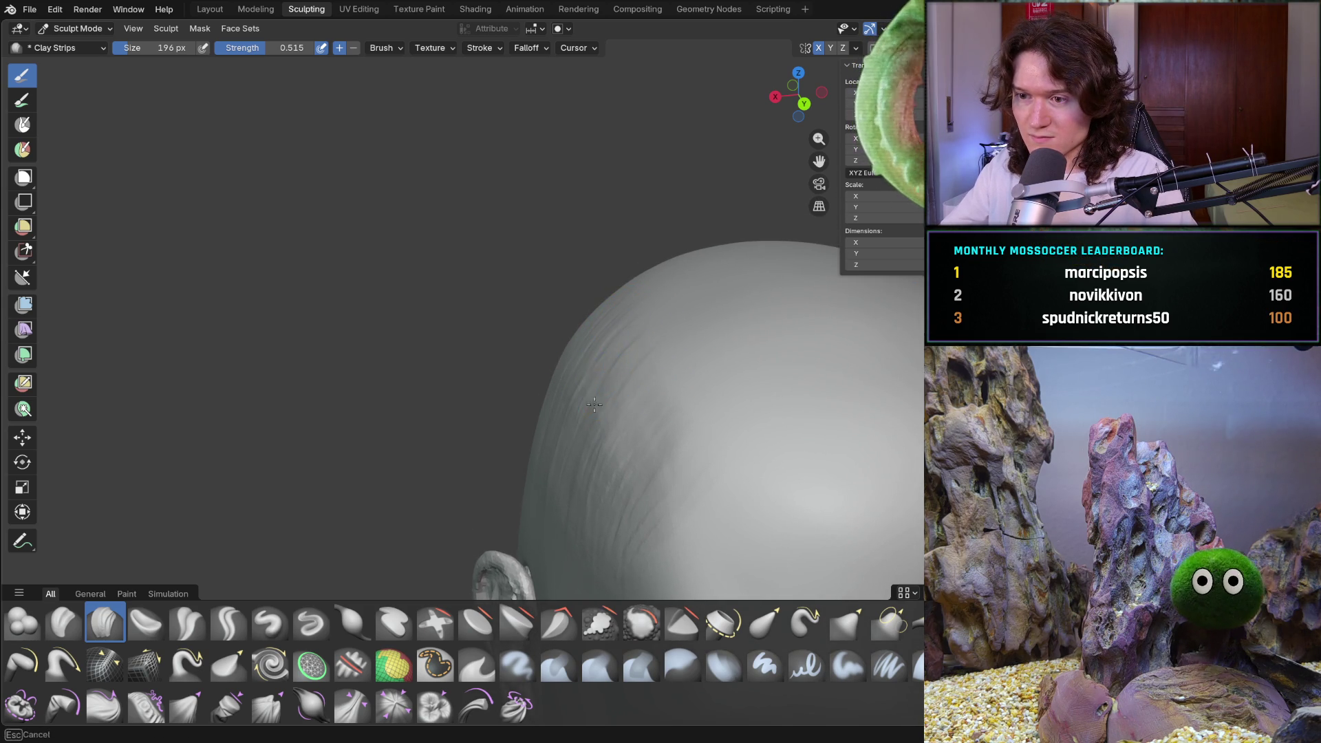
pyautogui.moveTo(636, 383); pyautogui.dragTo(598, 361, button='middle')
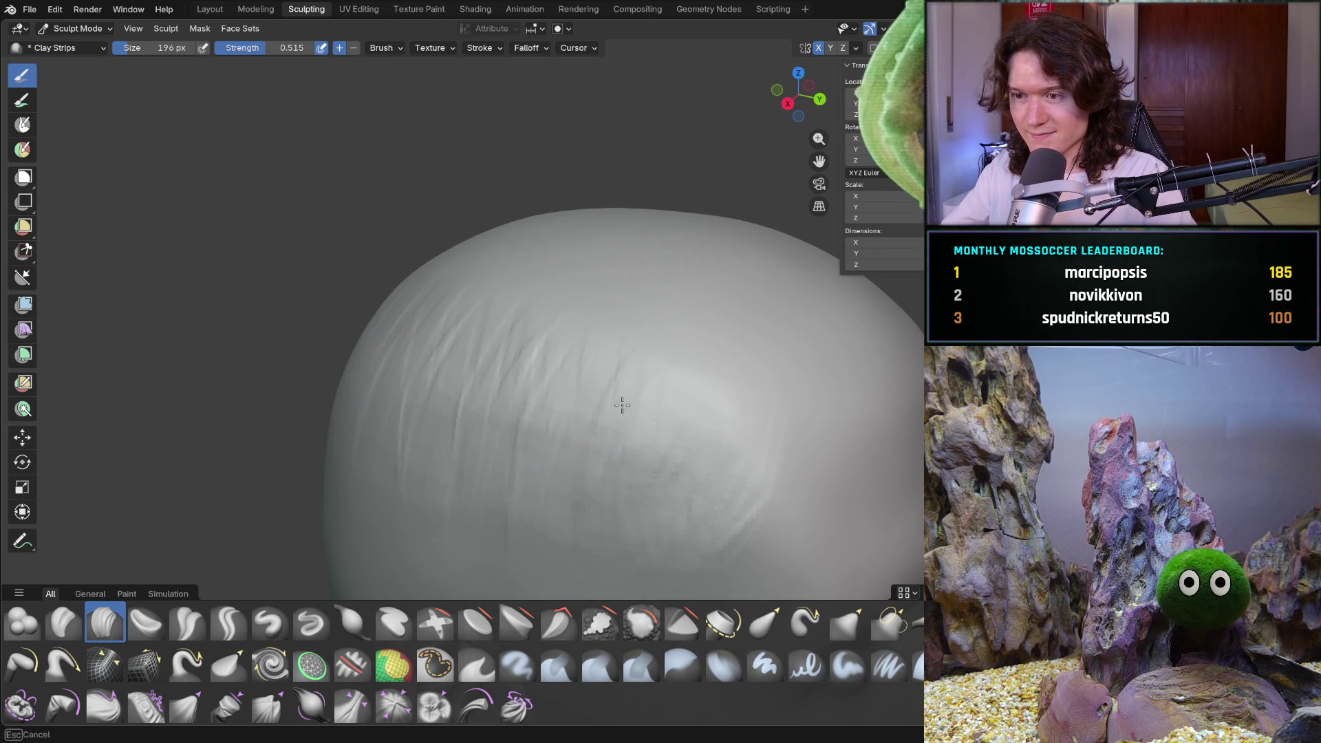
pyautogui.moveTo(642, 460); pyautogui.dragTo(465, 348, button='middle')
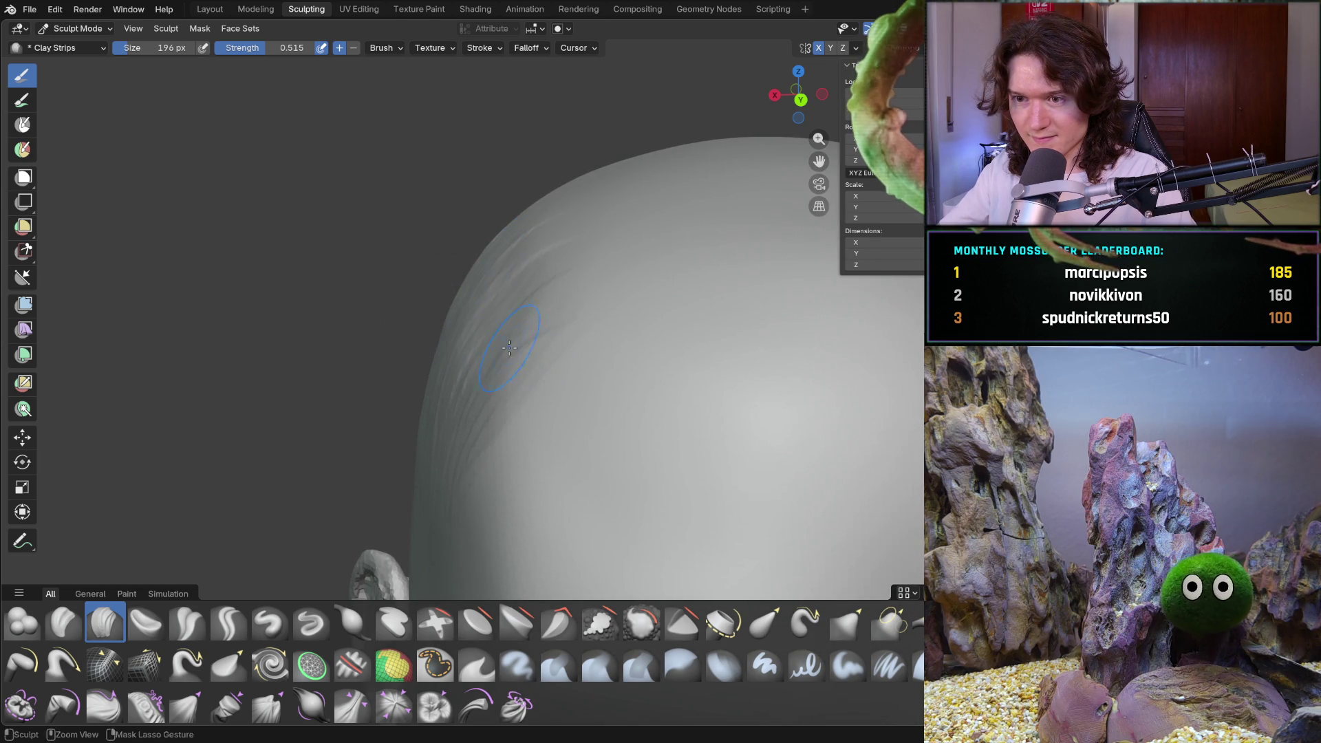
pyautogui.moveTo(506, 338); pyautogui.dragTo(516, 341)
pyautogui.moveTo(468, 504)
pyautogui.mouseDown(button='middle')
pyautogui.moveTo(470, 399)
pyautogui.moveTo(501, 408)
pyautogui.mouseUp(button='middle')
pyautogui.moveTo(502, 408)
pyautogui.mouseDown()
pyautogui.moveTo(496, 383)
pyautogui.moveTo(477, 437)
pyautogui.mouseUp()
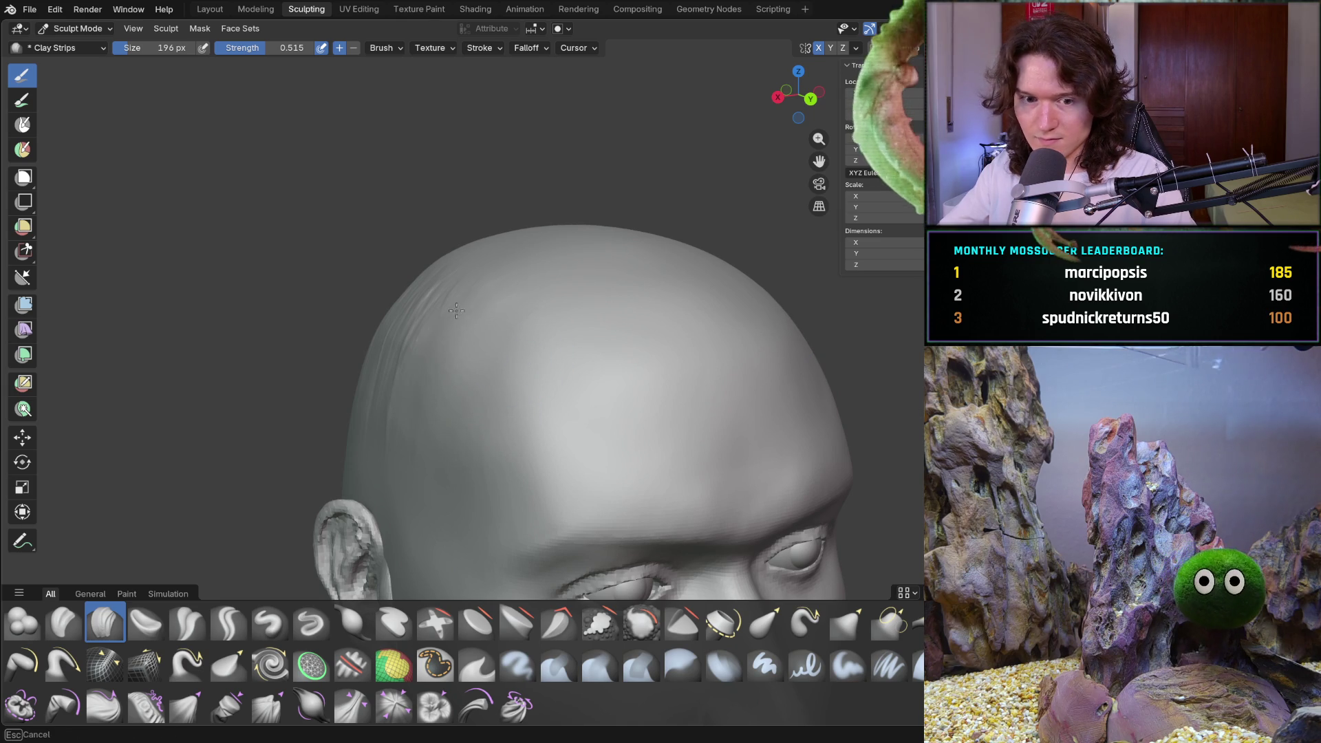
pyautogui.moveTo(431, 351); pyautogui.dragTo(418, 353)
pyautogui.moveTo(419, 398)
pyautogui.mouseDown(button='middle')
pyautogui.moveTo(464, 413)
pyautogui.moveTo(505, 451)
pyautogui.mouseUp(button='middle')
pyautogui.scroll(2, 464, 413)
pyautogui.moveTo(556, 480); pyautogui.dragTo(544, 516)
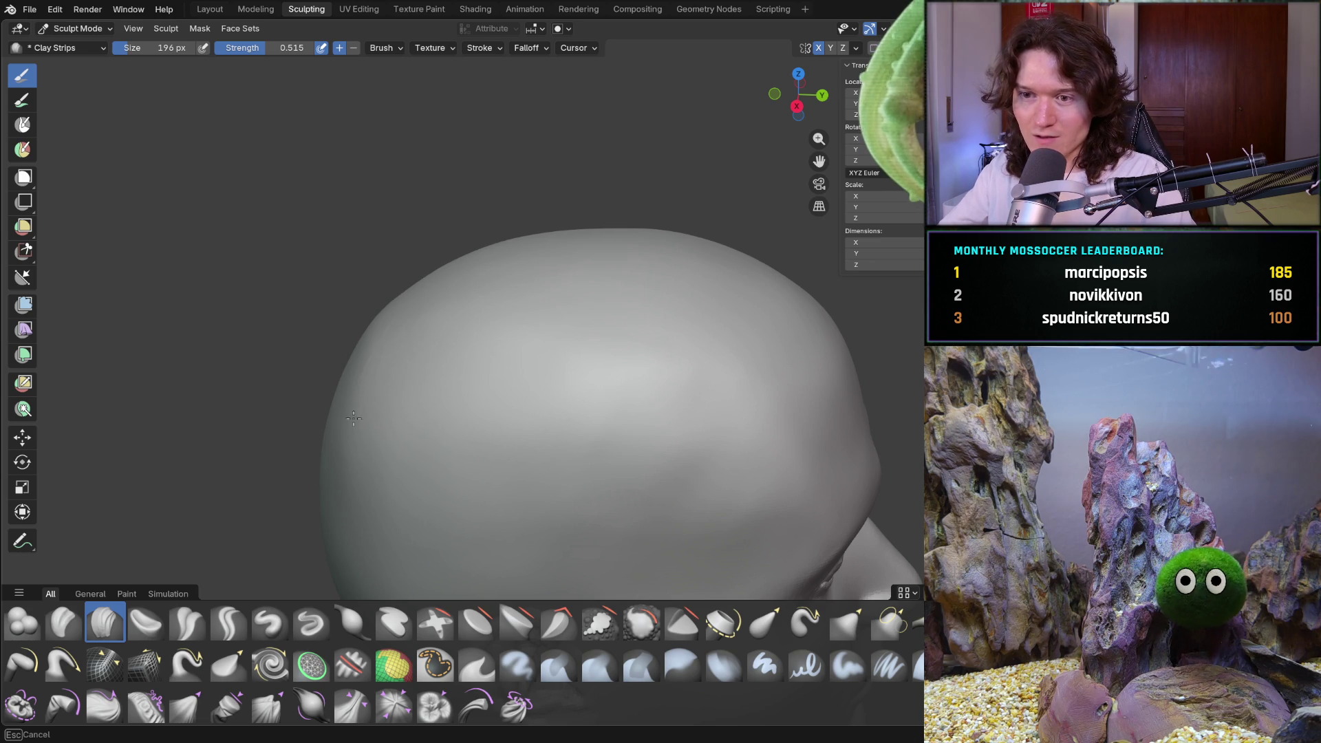
# Orbit to the back of the head and sculpt clay strips onto it
pyautogui.moveTo(383, 355); pyautogui.dragTo(413, 392, button='middle')
pyautogui.moveTo(381, 475); pyautogui.dragTo(444, 485, button='middle')
pyautogui.moveTo(480, 483); pyautogui.dragTo(487, 484)
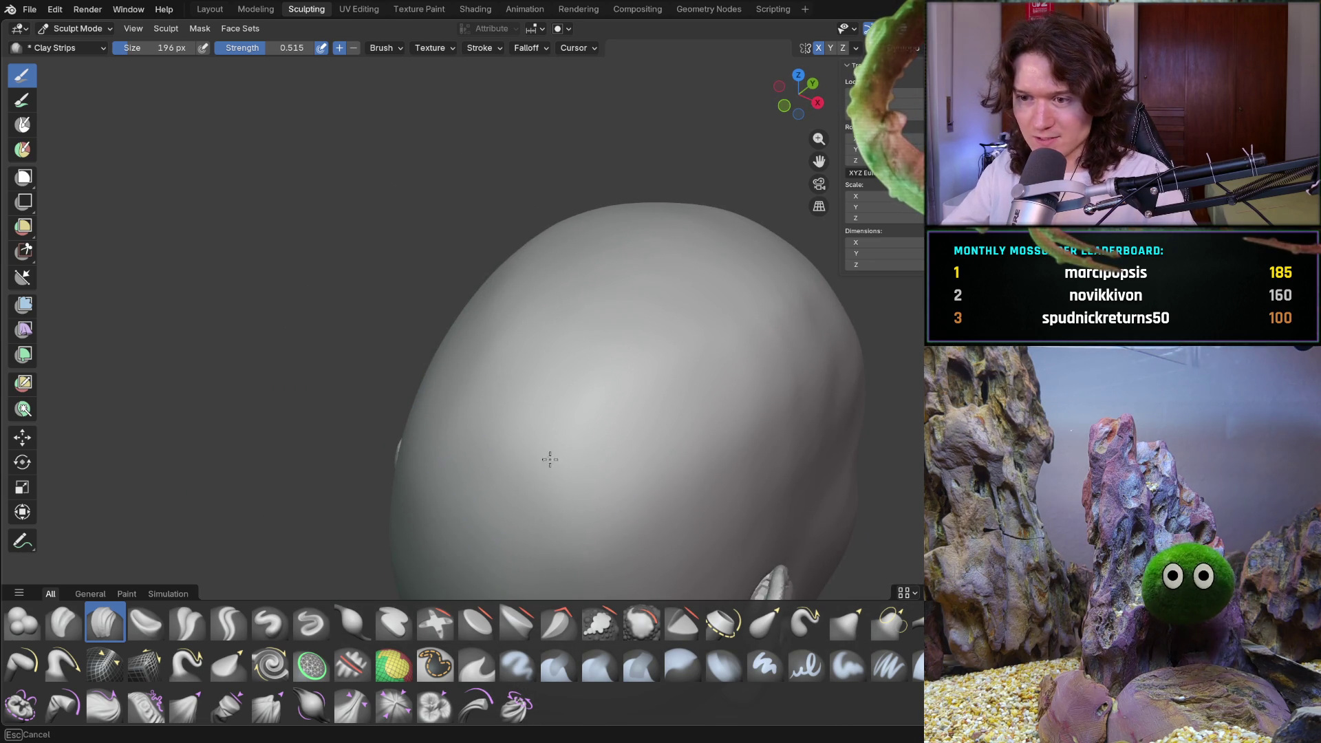
pyautogui.moveTo(681, 361)
pyautogui.mouseDown(button='middle')
pyautogui.moveTo(746, 324)
pyautogui.moveTo(619, 330)
pyautogui.mouseUp(button='middle')
pyautogui.scroll(2, 517, 330)
pyautogui.moveTo(516, 331); pyautogui.dragTo(459, 325)
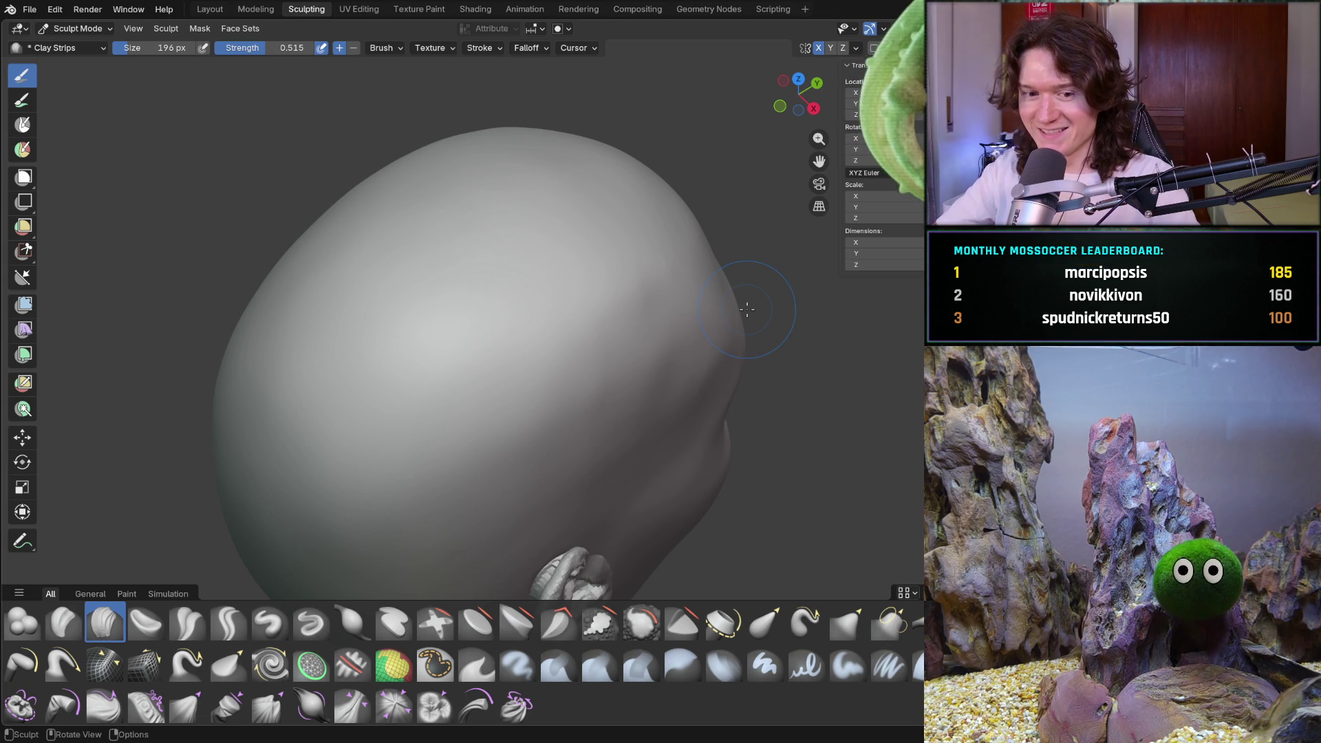
# Undo one unwanted stroke with Ctrl+Z and lay another clay strip across the skull
pyautogui.moveTo(578, 331); pyautogui.dragTo(547, 403)
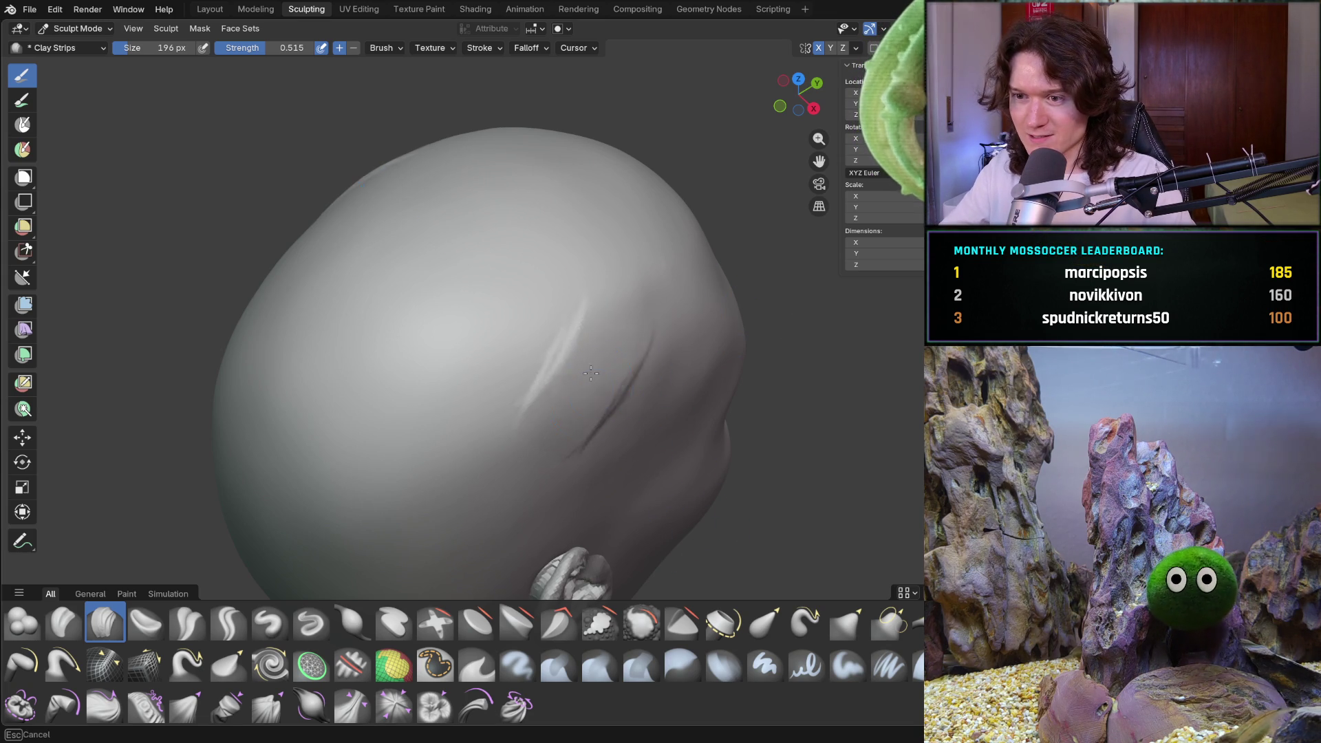
pyautogui.hotkey('ctrl', 'z')
pyautogui.moveTo(578, 331); pyautogui.dragTo(609, 309)
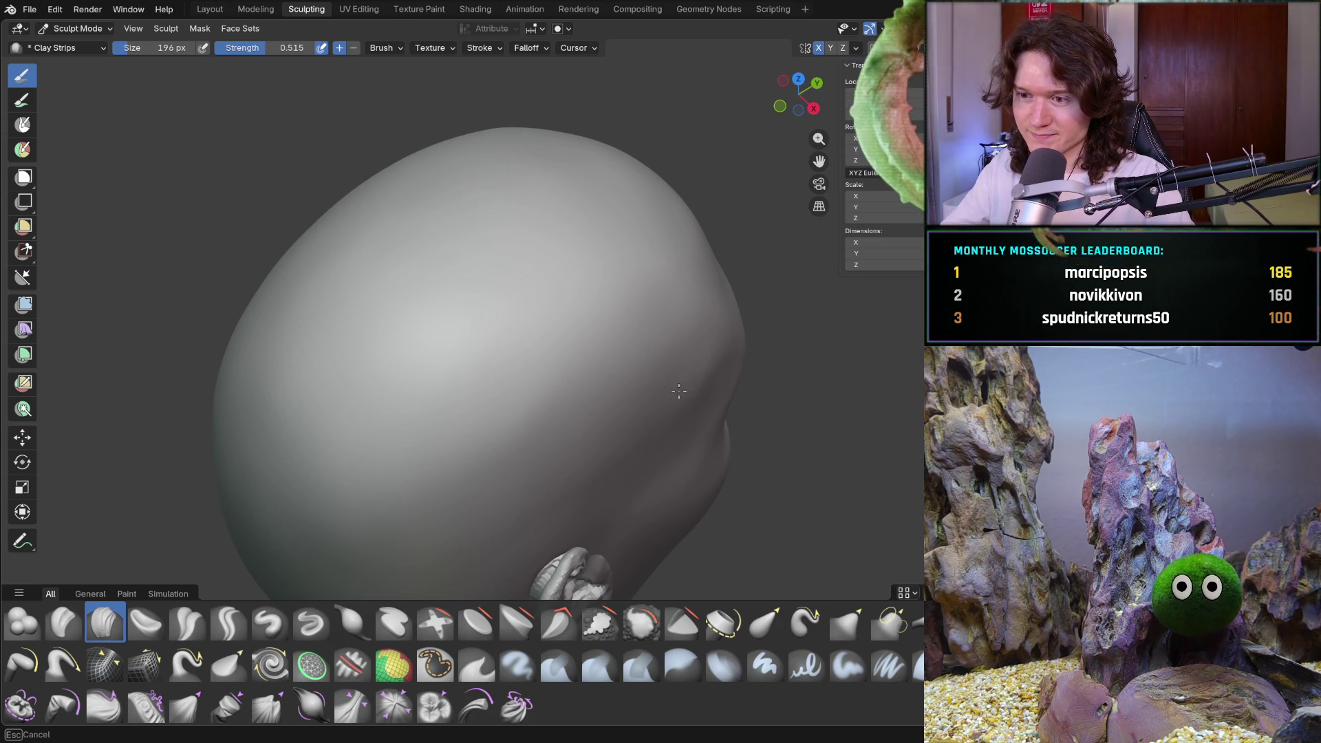
pyautogui.moveTo(662, 414); pyautogui.dragTo(660, 322, button='middle')
pyautogui.scroll(3, 660, 322)
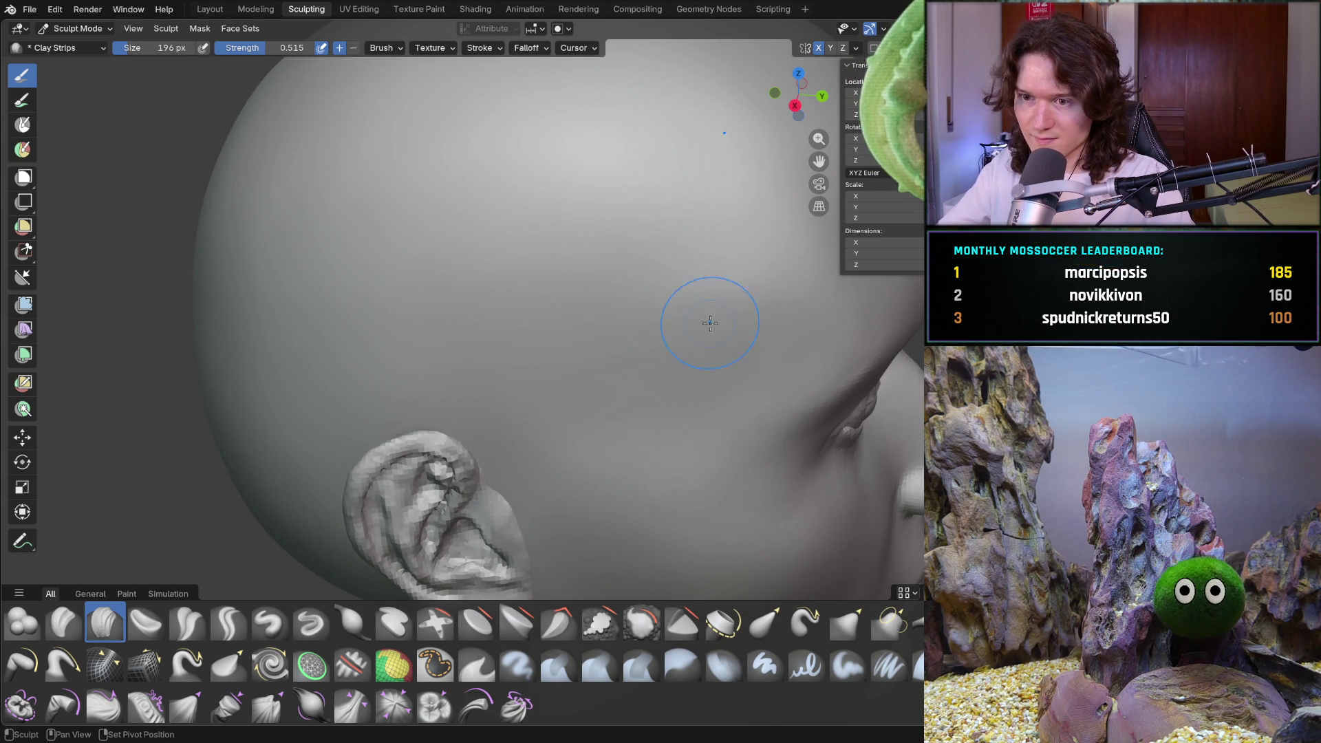
pyautogui.moveTo(657, 286)
pyautogui.mouseDown(button='middle')
pyautogui.moveTo(672, 338)
pyautogui.moveTo(433, 413)
pyautogui.moveTo(475, 433)
pyautogui.moveTo(485, 310)
pyautogui.moveTo(449, 302)
pyautogui.mouseUp(button='middle')
pyautogui.scroll(-4, 448, 302)
pyautogui.moveTo(413, 351); pyautogui.dragTo(434, 399, button='middle')
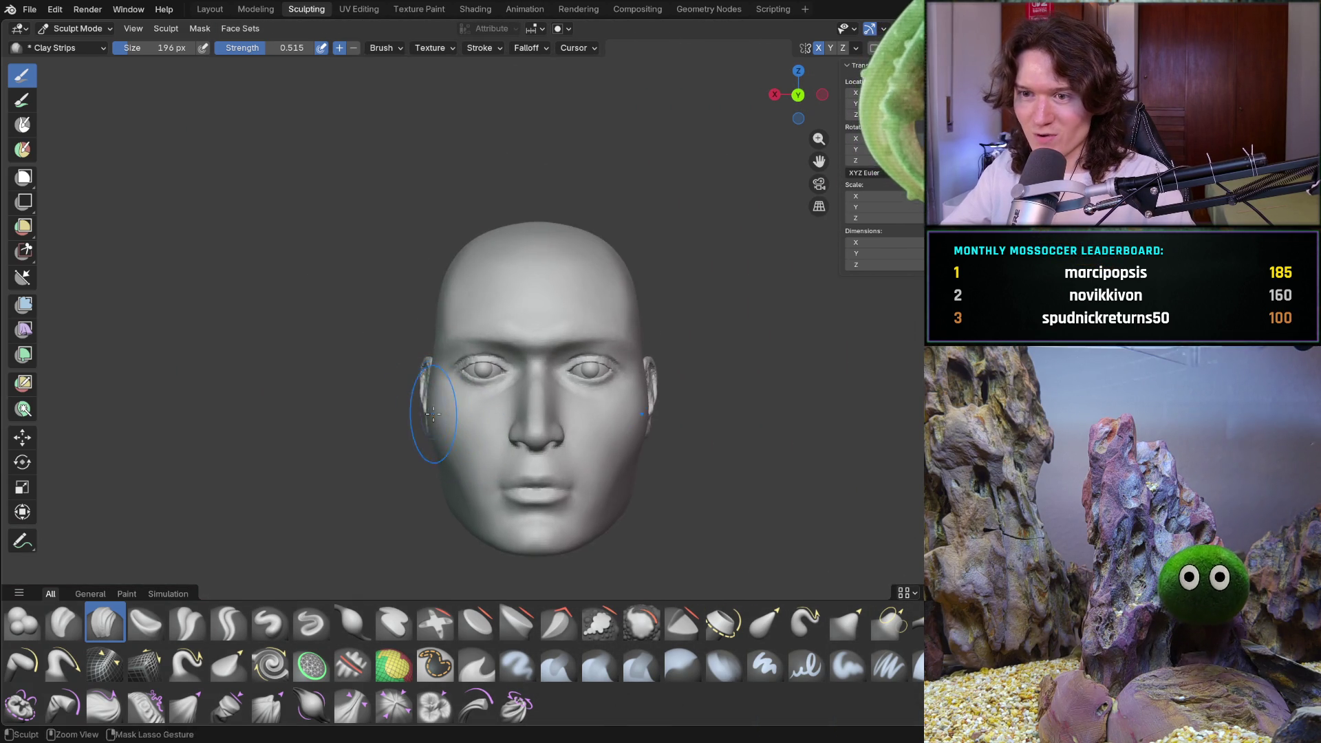
pyautogui.moveTo(451, 445); pyautogui.dragTo(449, 455, button='middle')
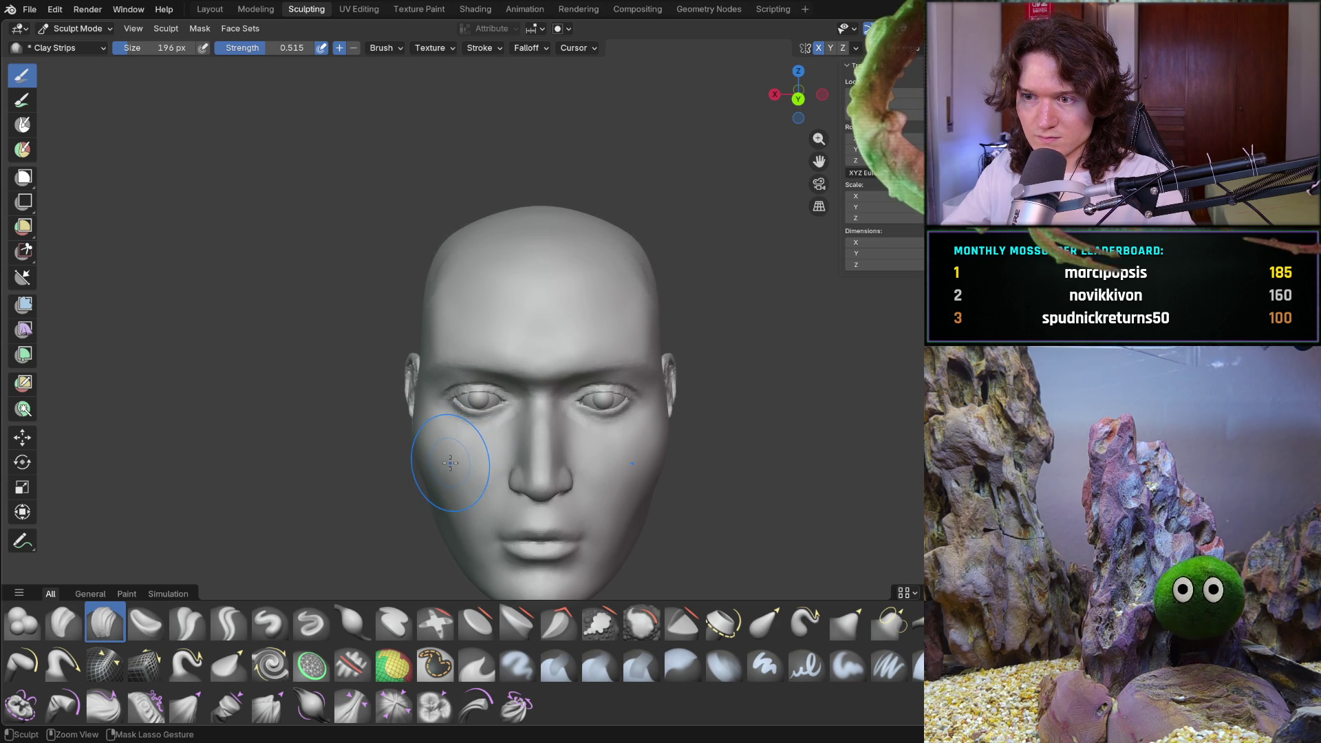
pyautogui.hotkey('ctrl', 'Tab')
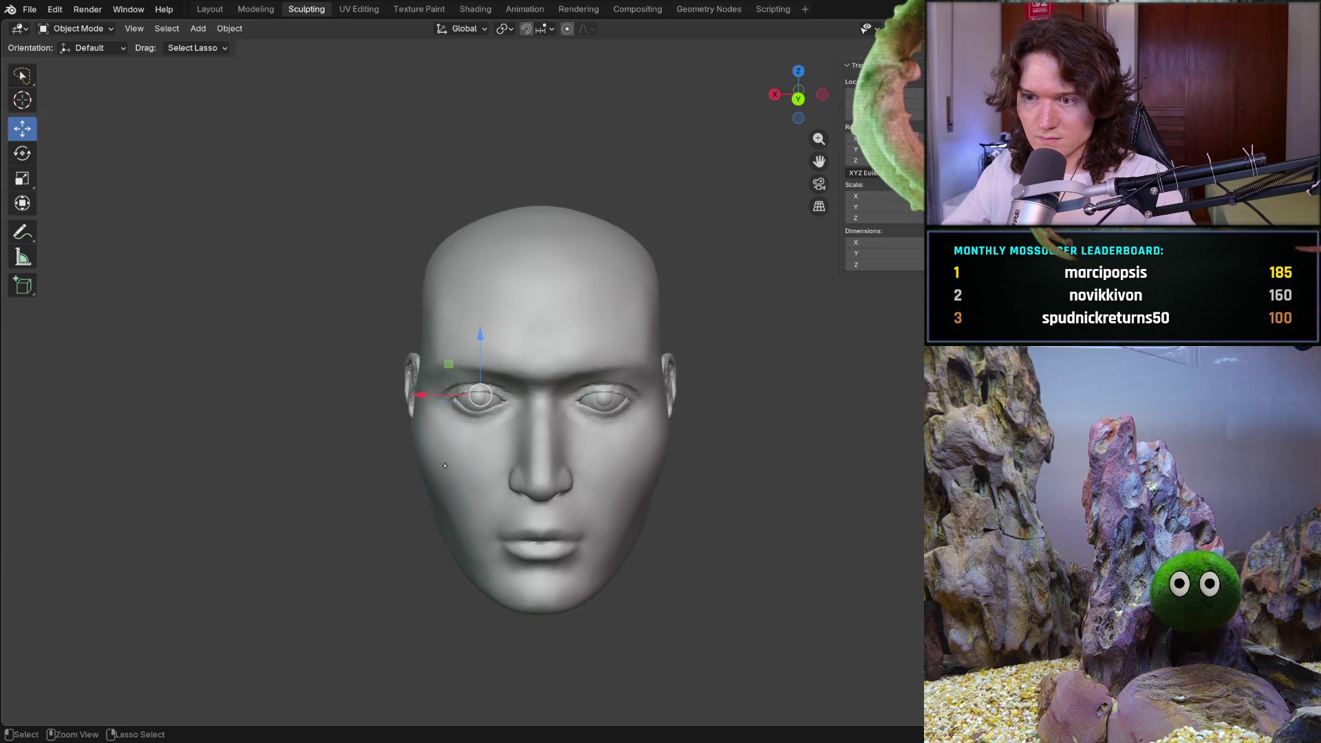
pyautogui.hotkey('ctrl', 'Tab')
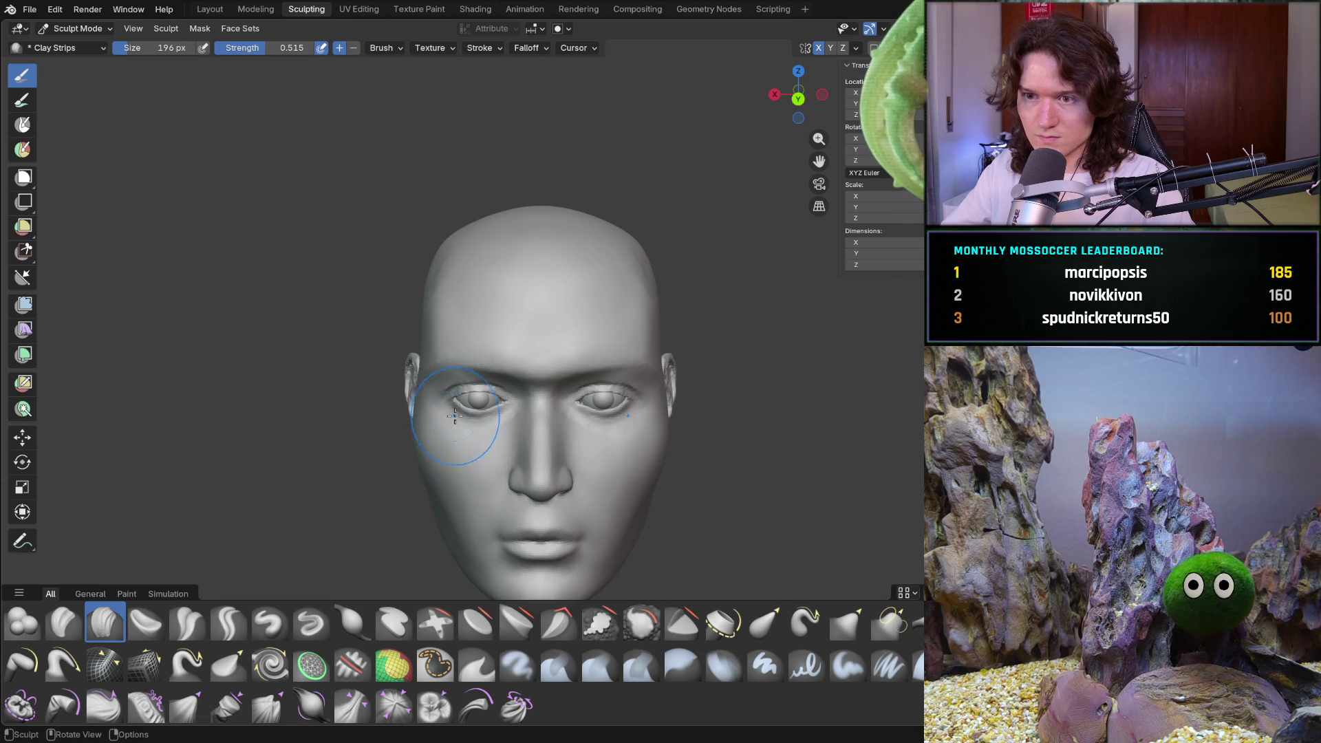
pyautogui.moveTo(447, 418); pyautogui.dragTo(615, 341, button='middle')
pyautogui.scroll(3, 616, 310)
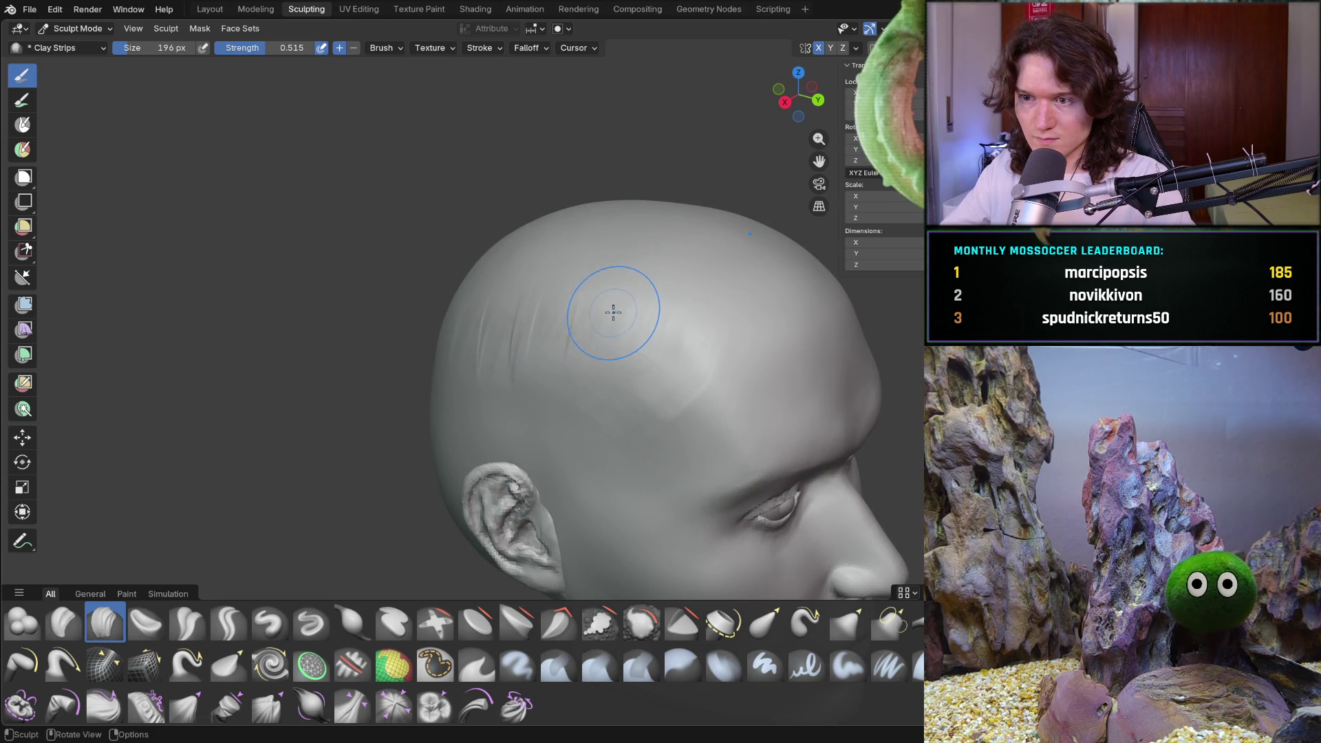
pyautogui.press('f')
# Confirm a larger brush and smooth clay broadly across the side of the skull
pyautogui.click(575, 362)
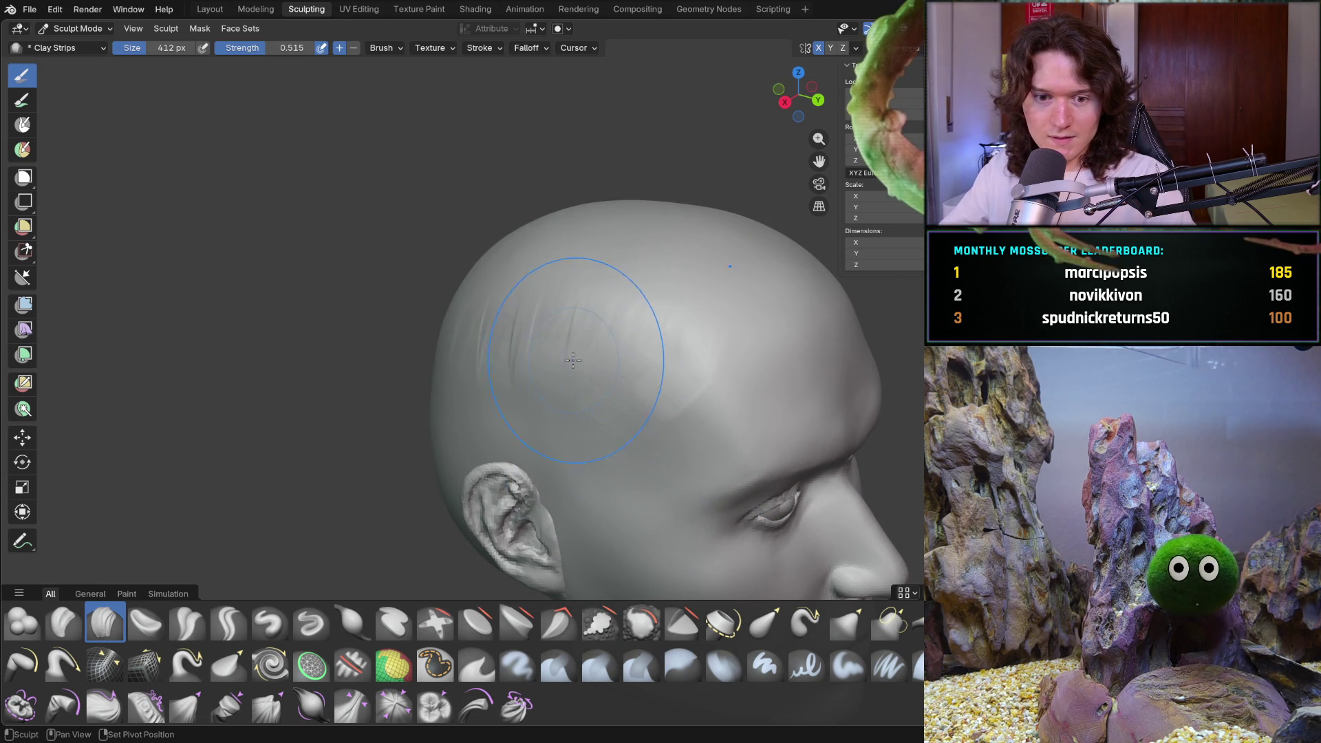
pyautogui.moveTo(575, 362); pyautogui.dragTo(516, 346, button='middle')
pyautogui.scroll(2, 508, 338)
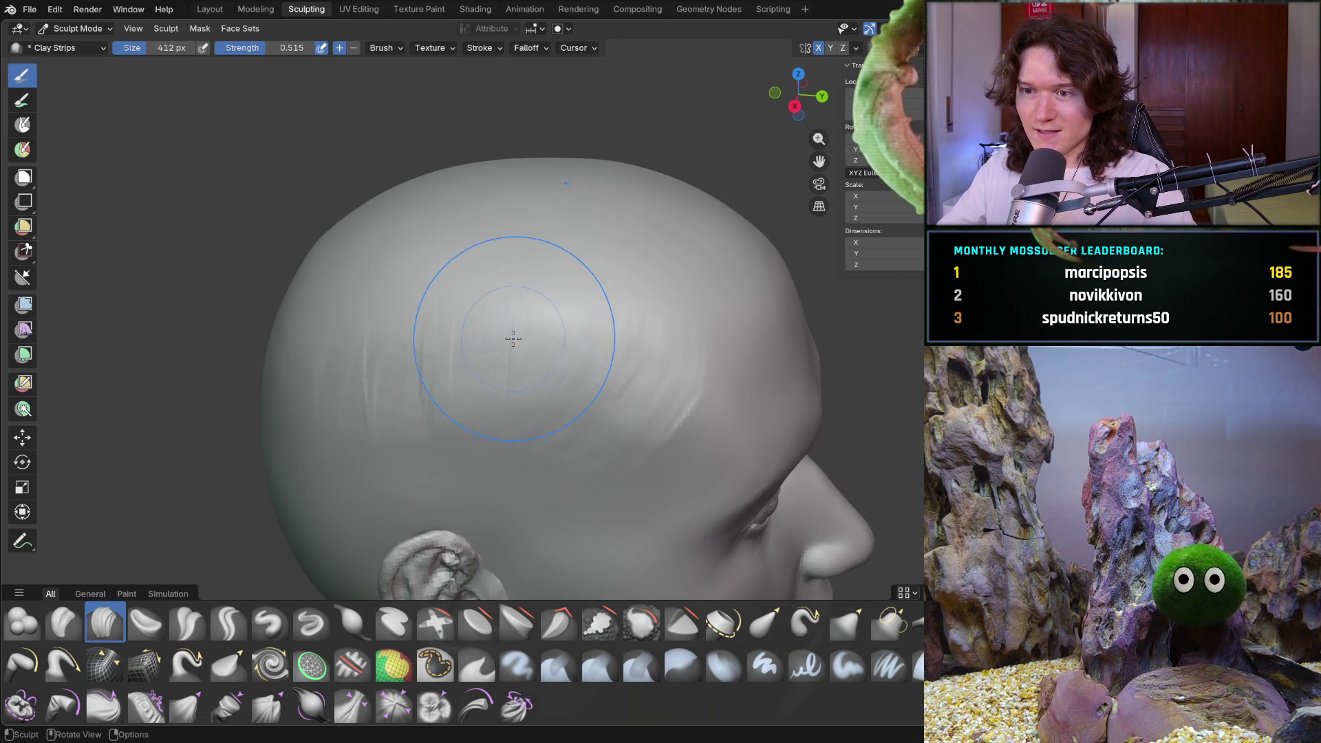
pyautogui.moveTo(547, 299); pyautogui.dragTo(430, 341)
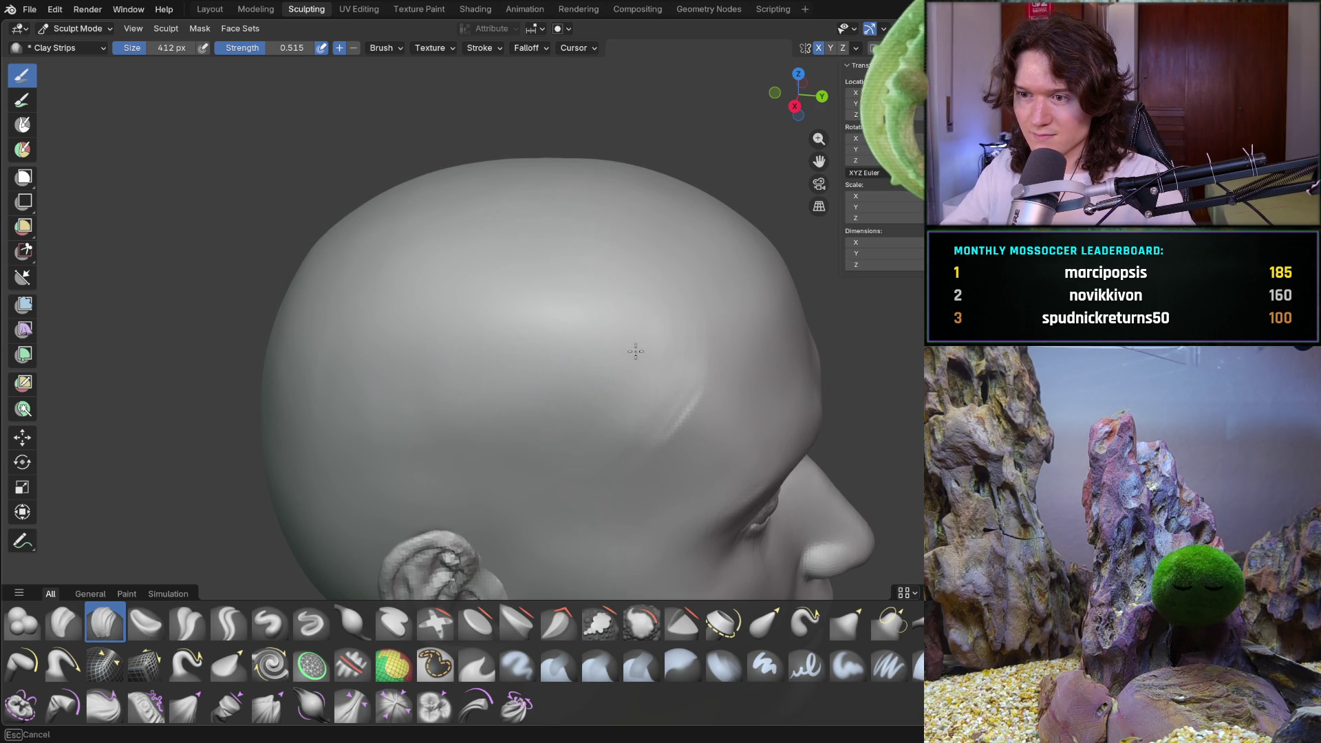
pyautogui.moveTo(620, 350); pyautogui.dragTo(537, 413, button='middle')
# Set the brush size to 314 px and sculpt clay onto the back of the skull
pyautogui.press('f')
pyautogui.click(512, 447)
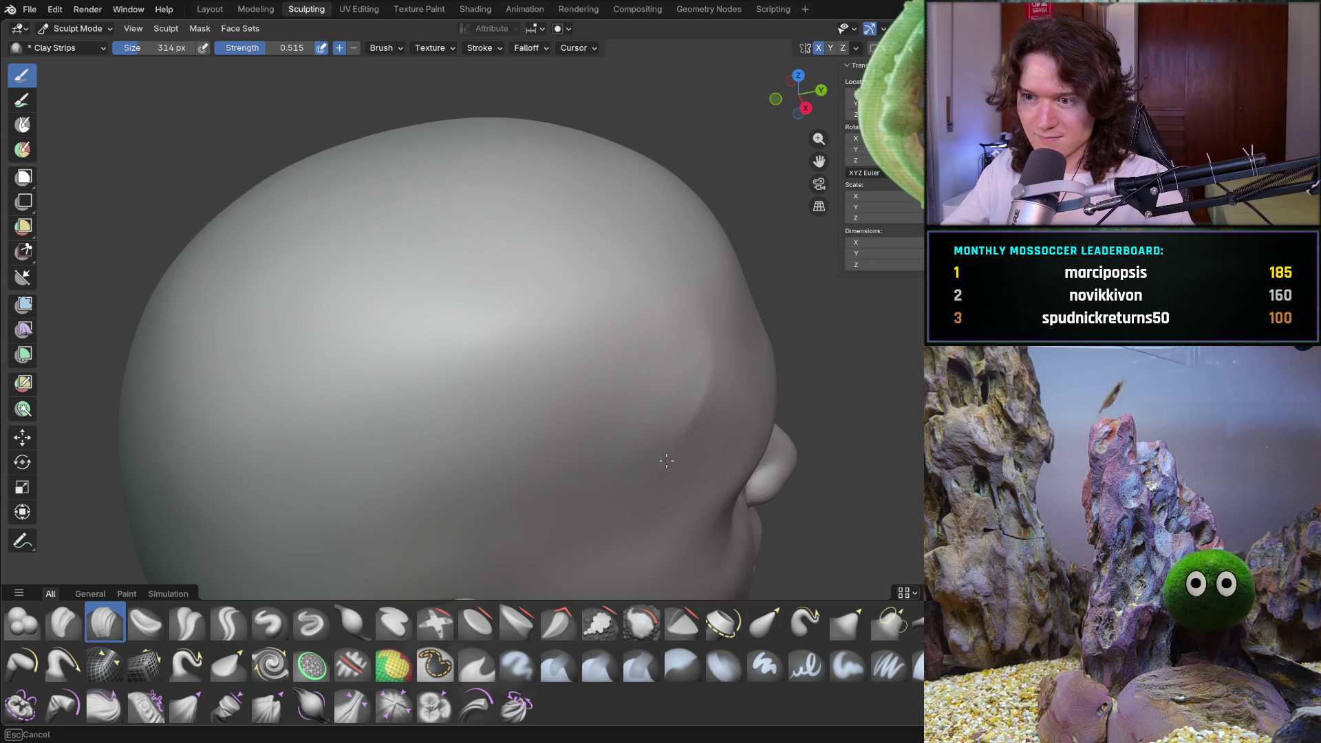
pyautogui.moveTo(641, 413)
pyautogui.mouseDown(button='middle')
pyautogui.moveTo(412, 393)
pyautogui.moveTo(310, 403)
pyautogui.mouseUp(button='middle')
pyautogui.scroll(3, 305, 403)
pyautogui.scroll(2, 340, 418)
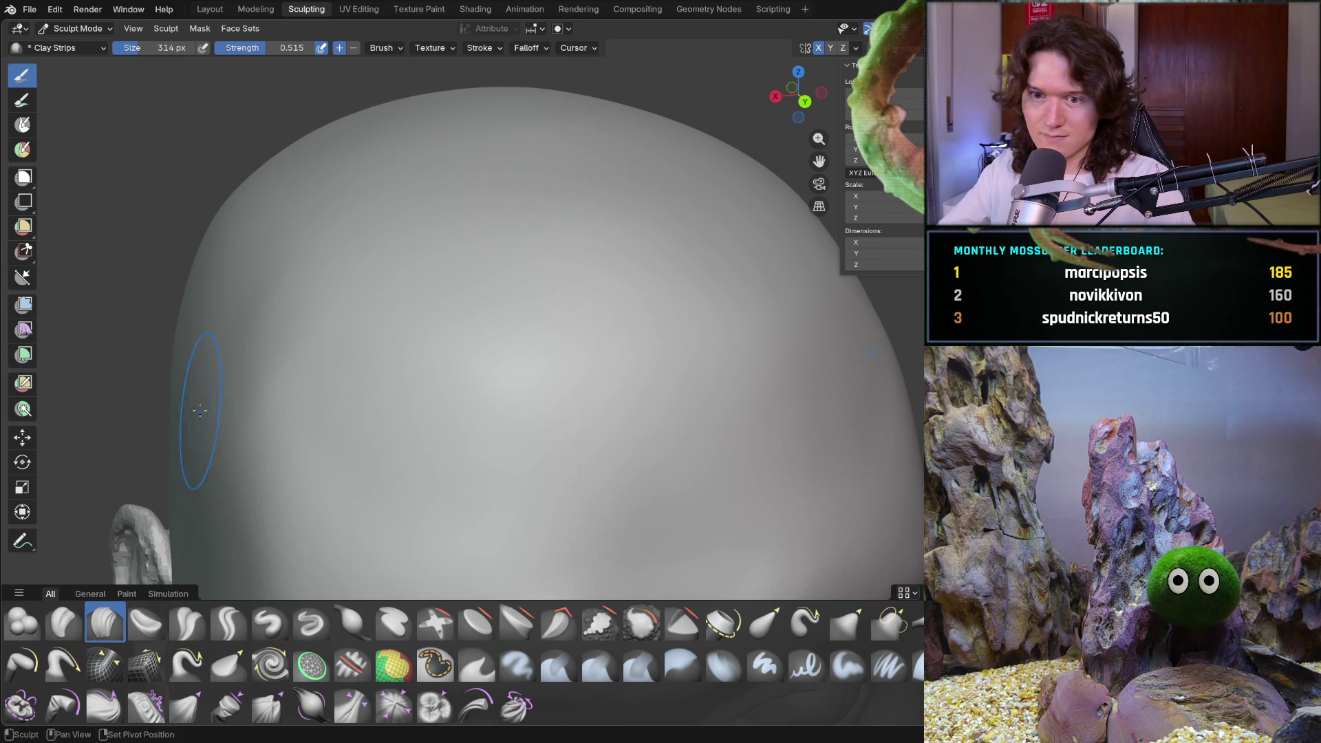
pyautogui.moveTo(190, 428); pyautogui.dragTo(126, 370, button='middle')
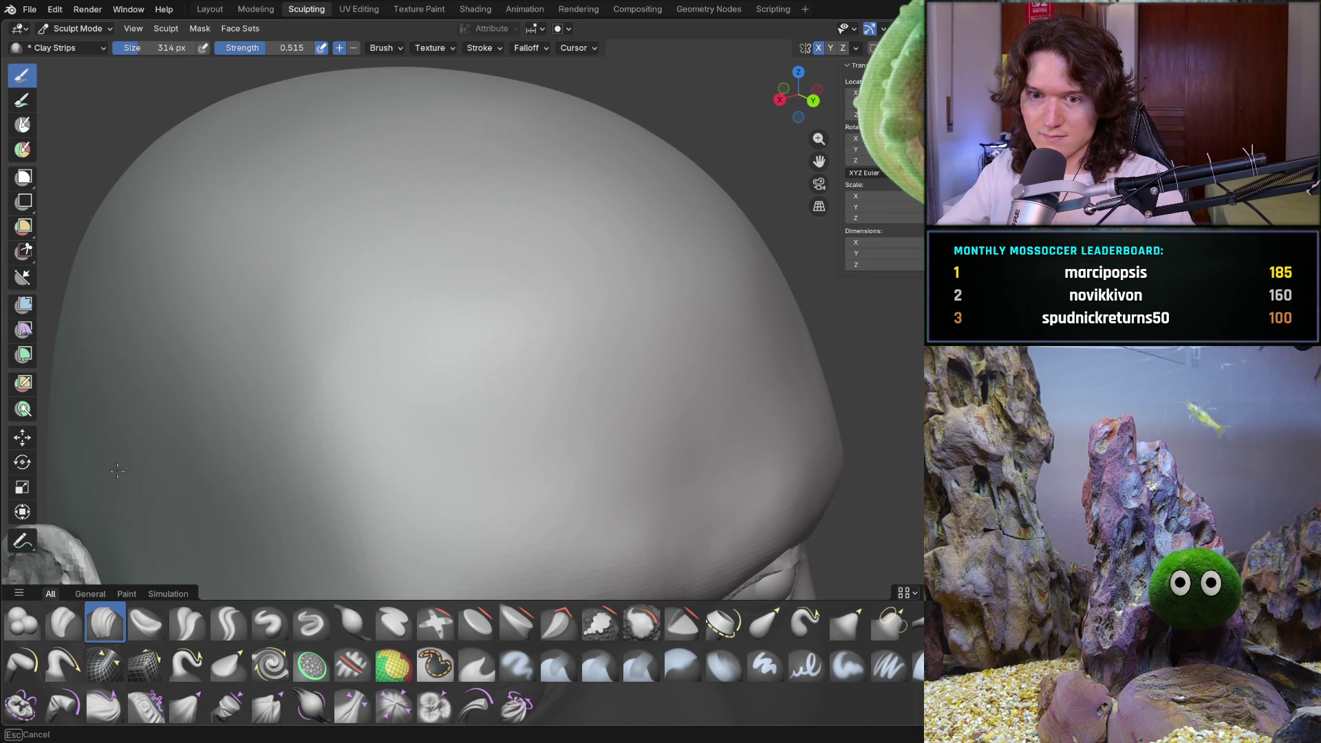
pyautogui.moveTo(132, 368)
pyautogui.mouseDown(button='middle')
pyautogui.moveTo(236, 415)
pyautogui.moveTo(244, 391)
pyautogui.mouseUp(button='middle')
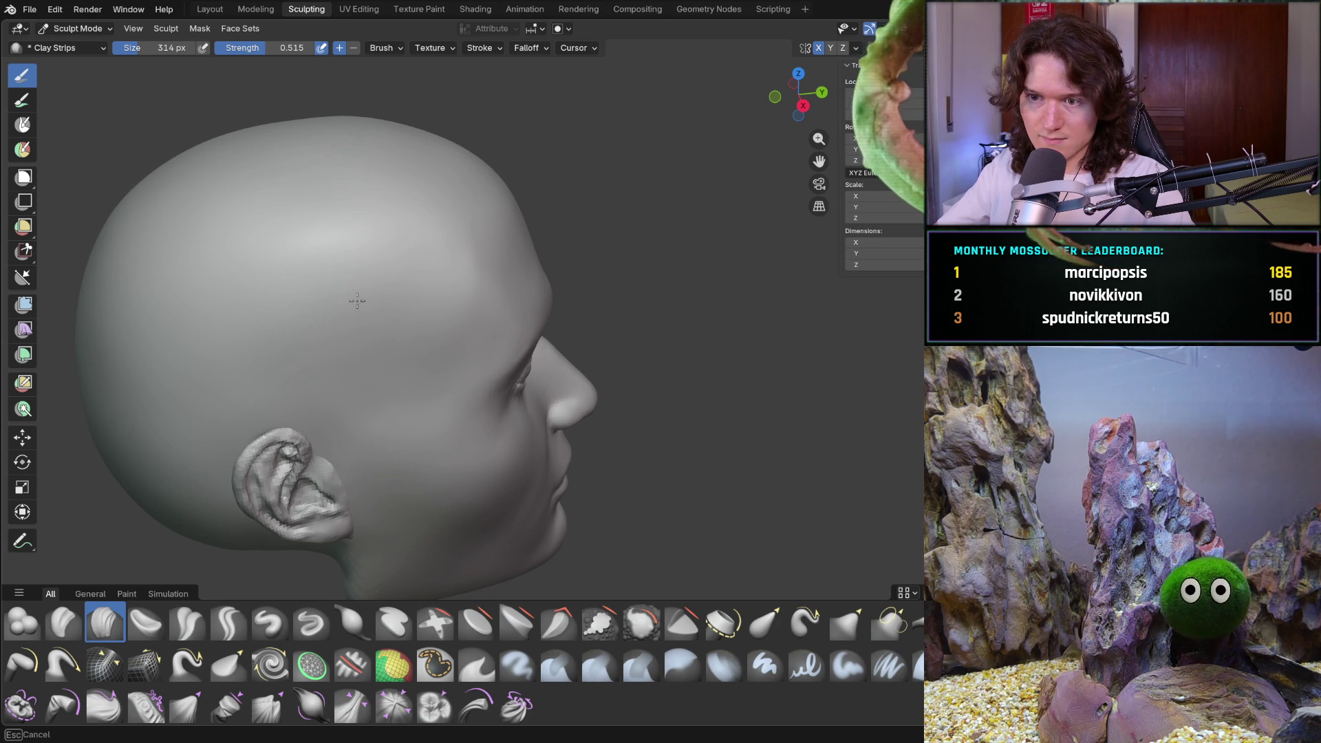
pyautogui.moveTo(432, 326); pyautogui.dragTo(299, 290, button='middle')
pyautogui.scroll(4, 309, 283)
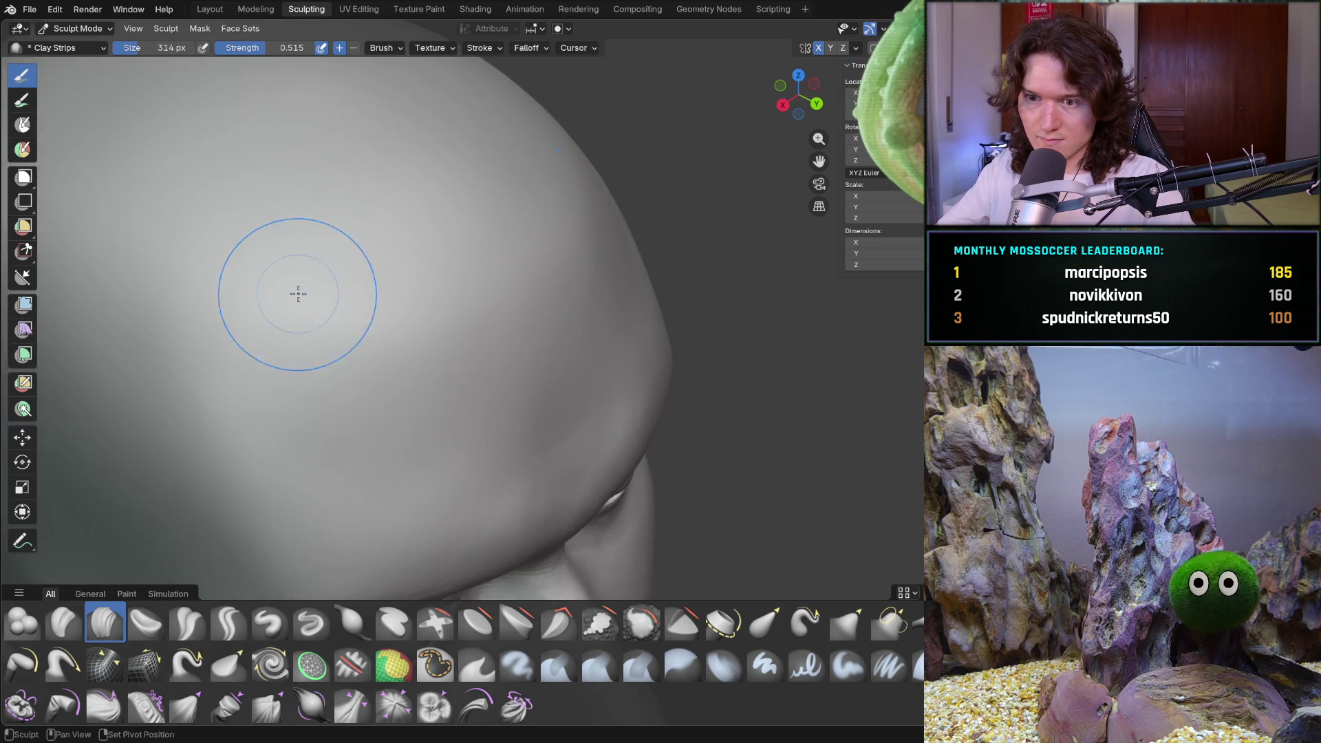
pyautogui.moveTo(328, 278); pyautogui.dragTo(244, 356)
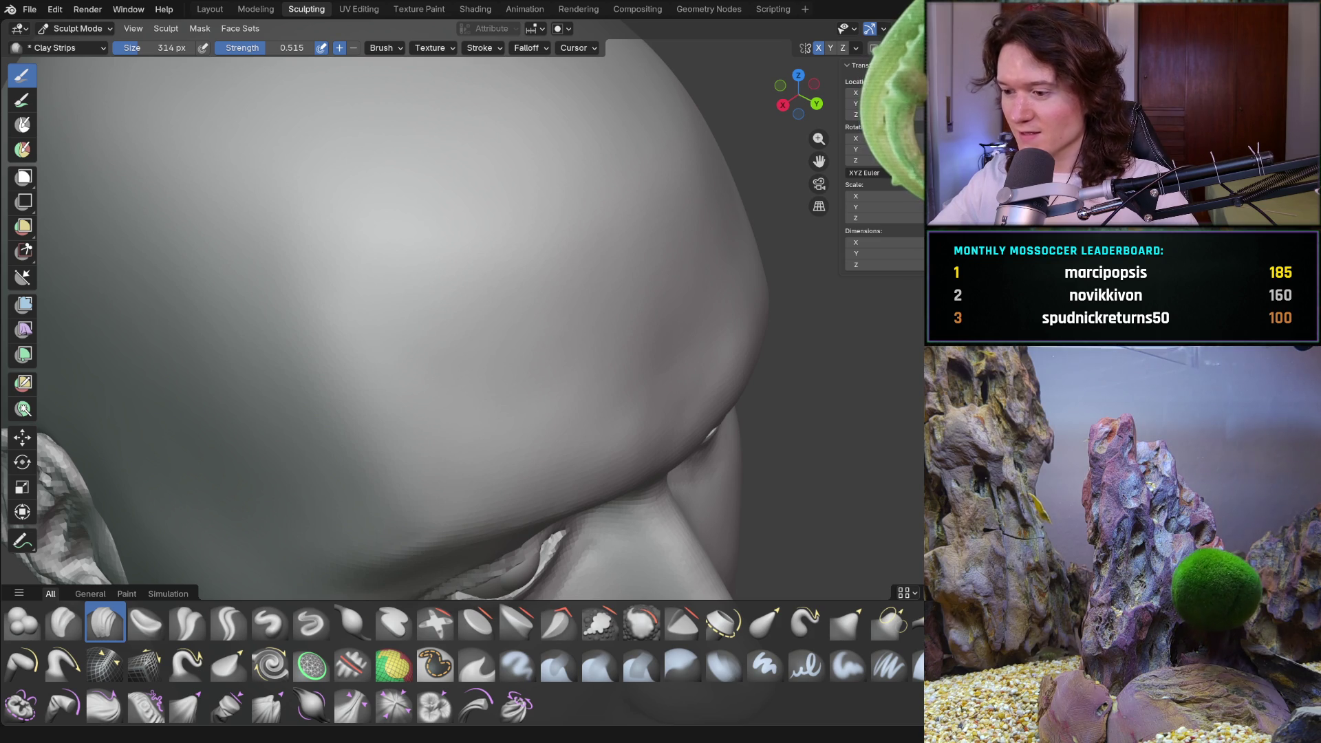
# Switch to the Twitch Creator Dashboard and go to the Stream Manager page
pyautogui.hotkey('alt', 'Tab')
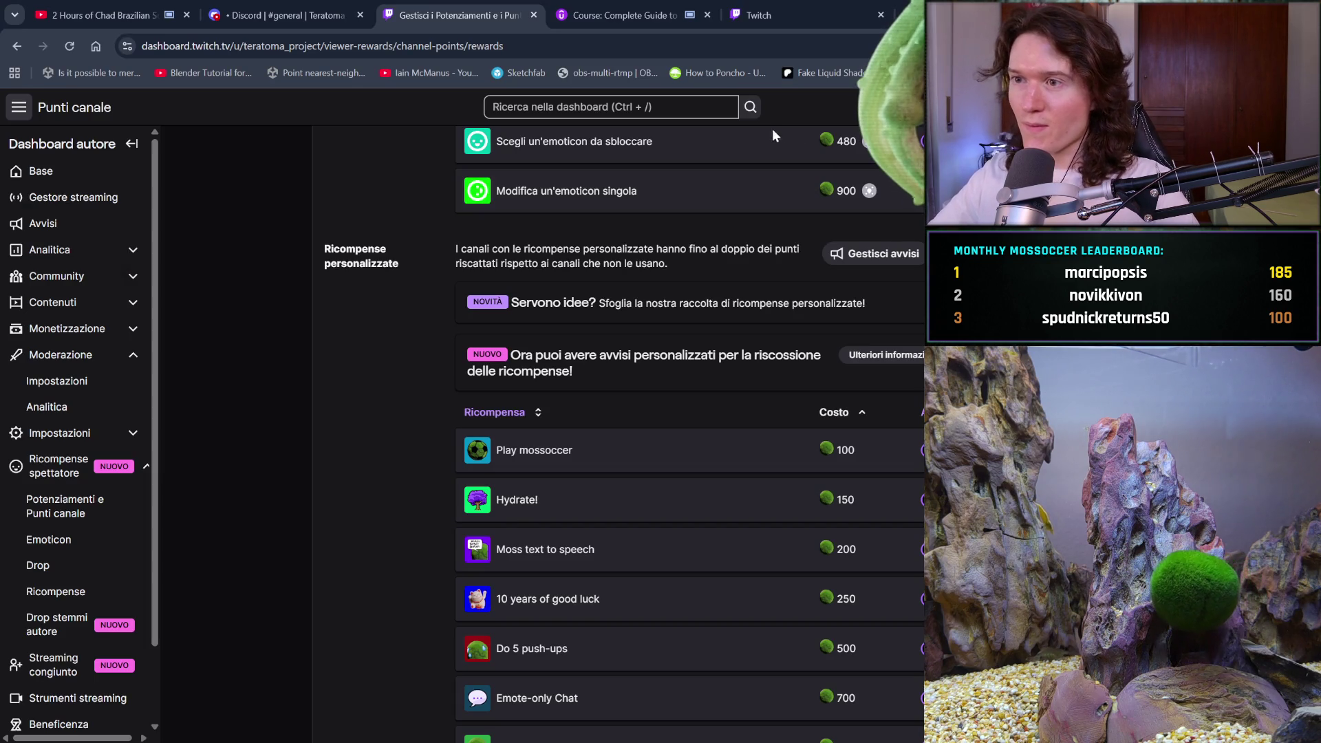
pyautogui.scroll(-2, 689, 465)
pyautogui.scroll(5, 619, 413)
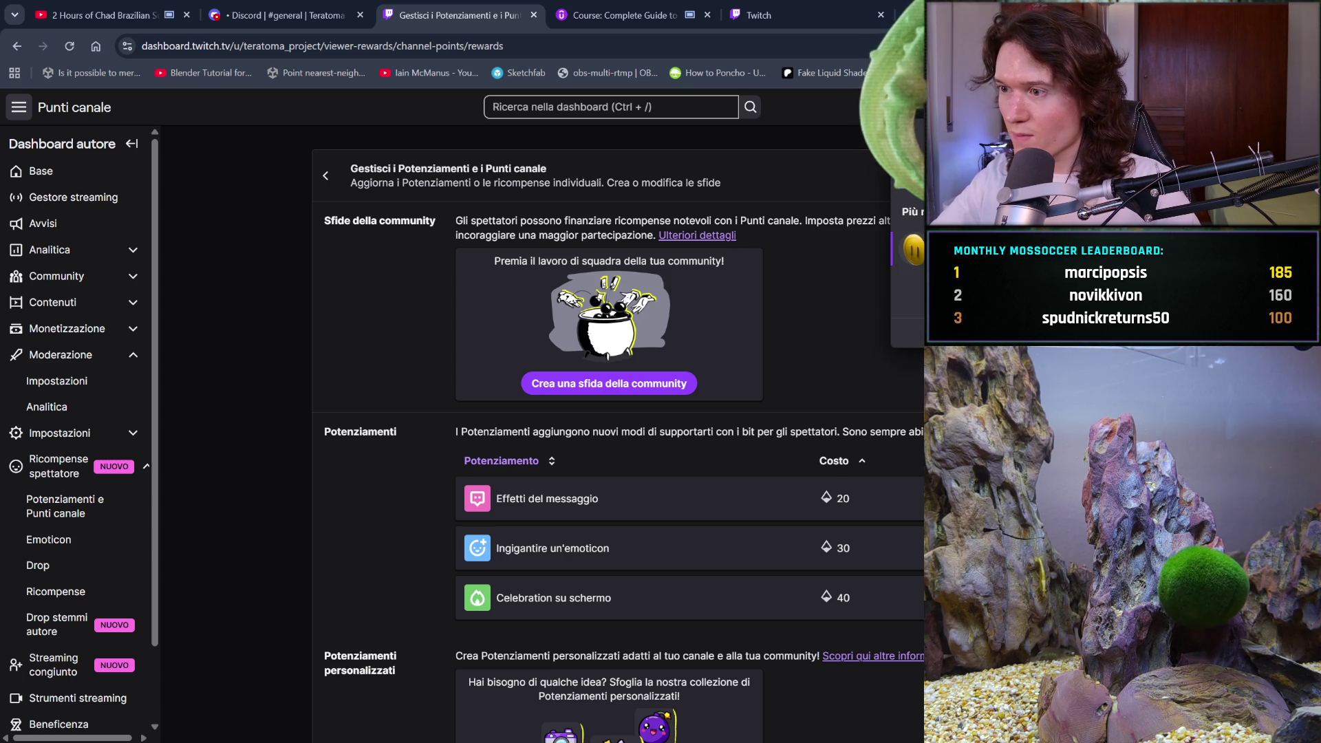
pyautogui.click(73, 197)
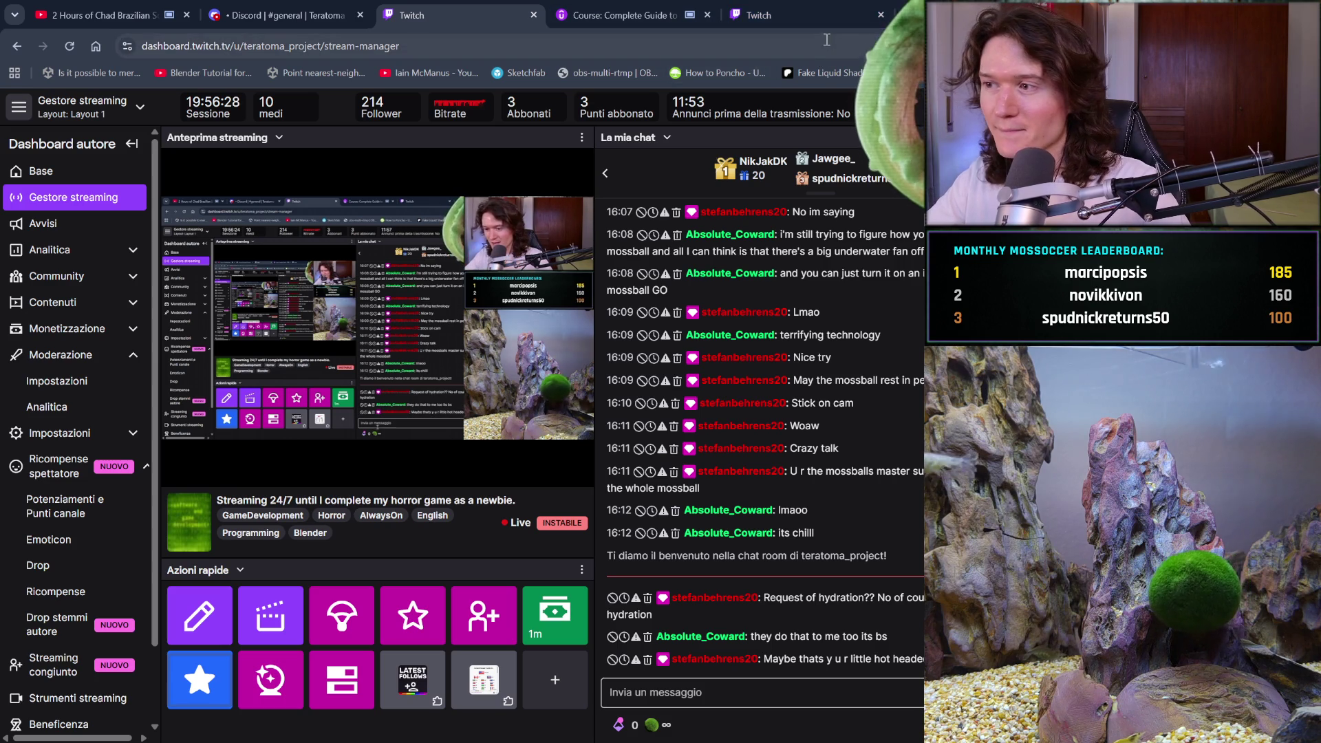
# Open a new empty browser tab beside the Stream Manager
pyautogui.hotkey('ctrl', 't')
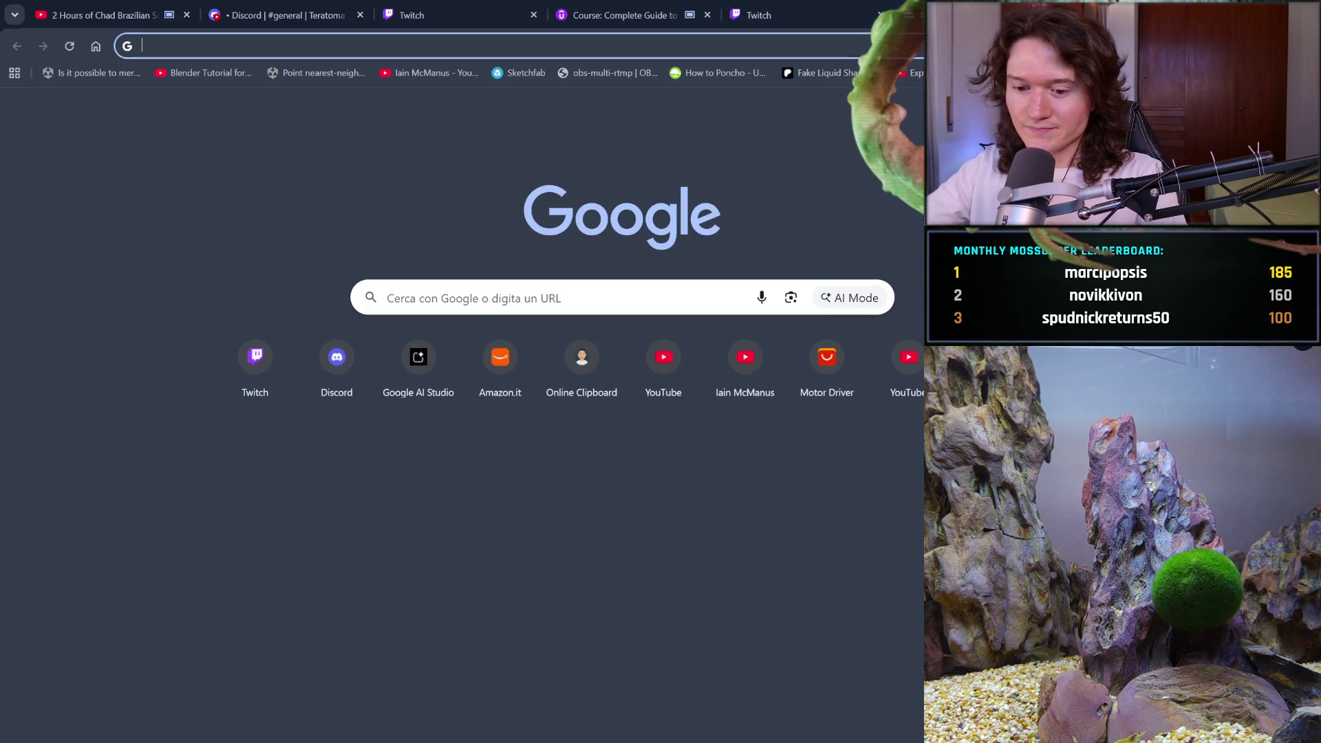
pyautogui.write('twitch m')
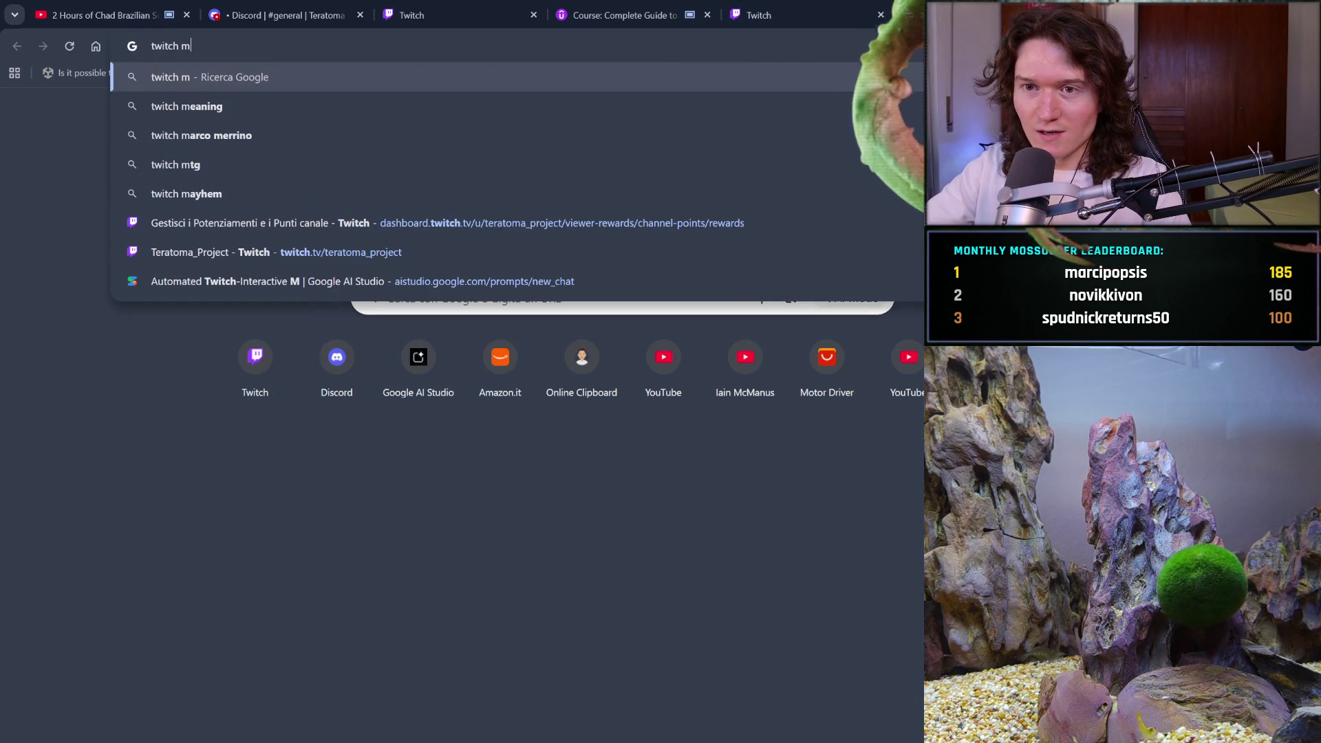
pyautogui.write('od')
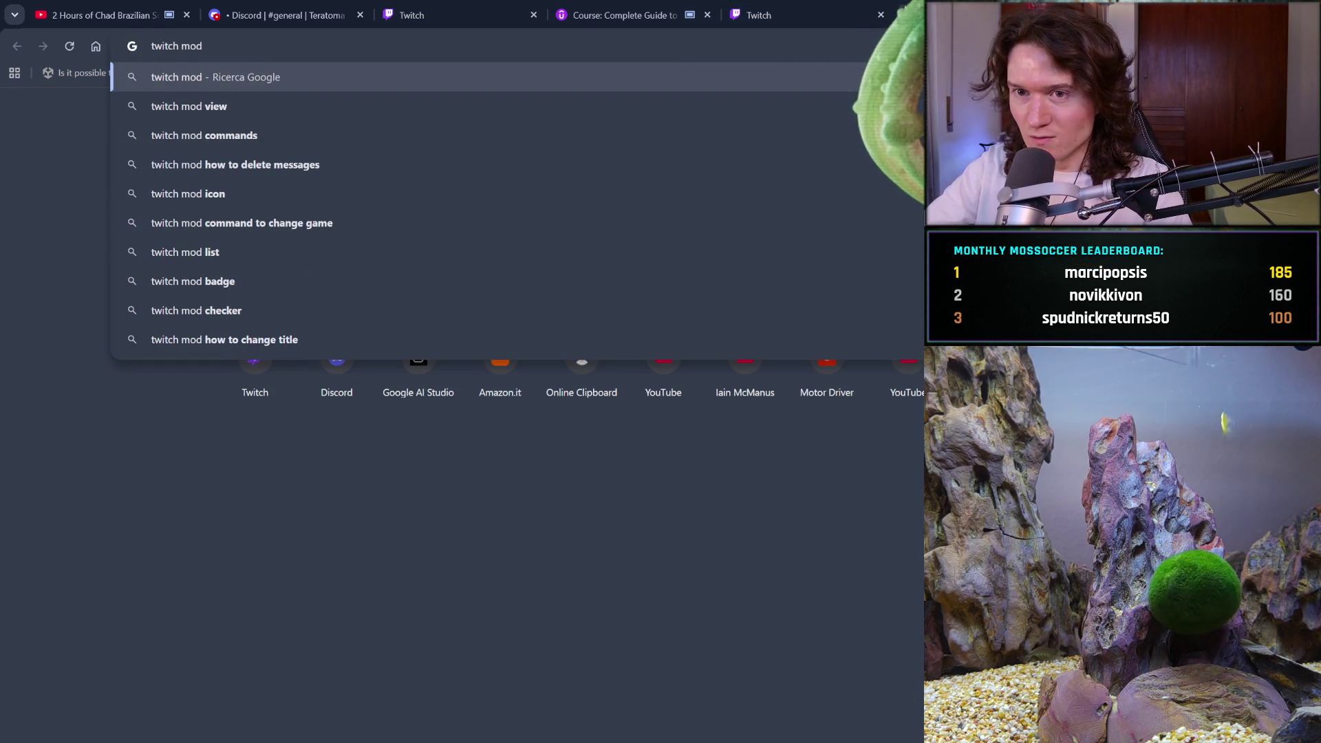
# Search Google for 'twitch mod view' and open the Mod View help article
pyautogui.press('Down')
pyautogui.press('Return')
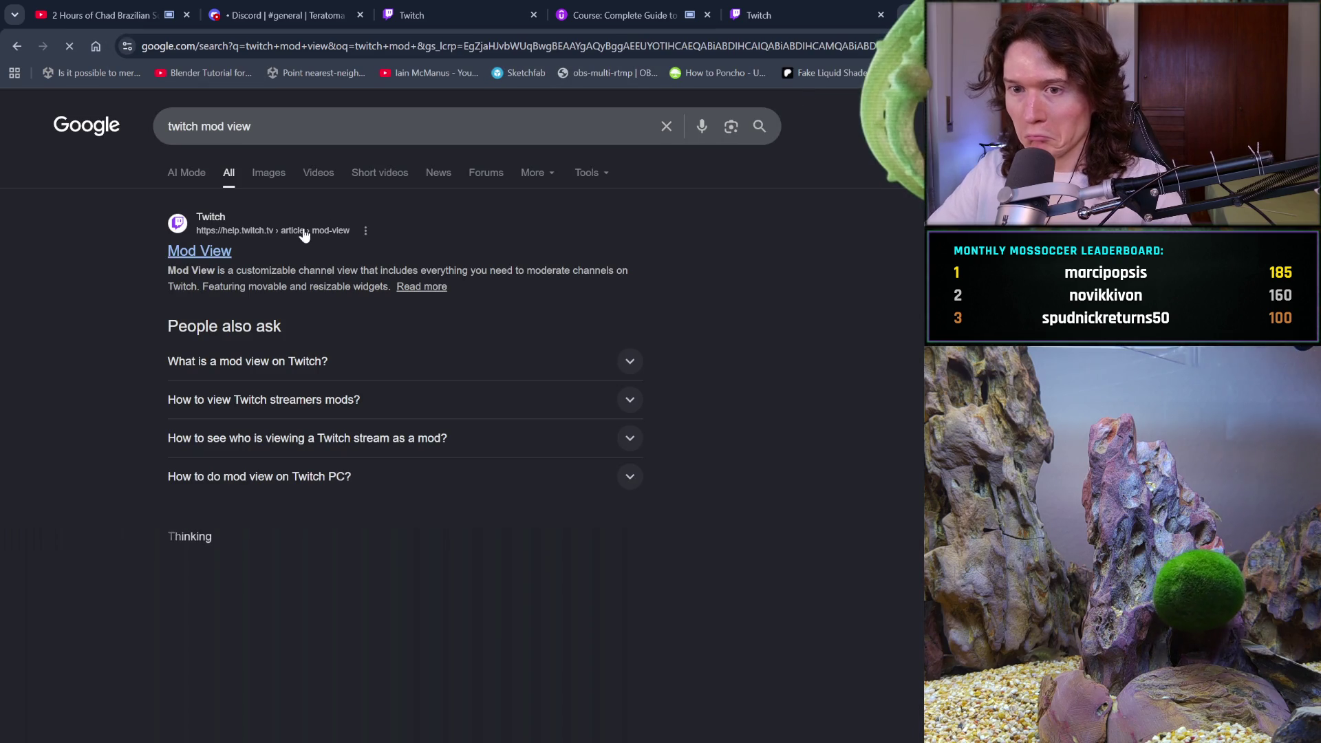
pyautogui.click(220, 252)
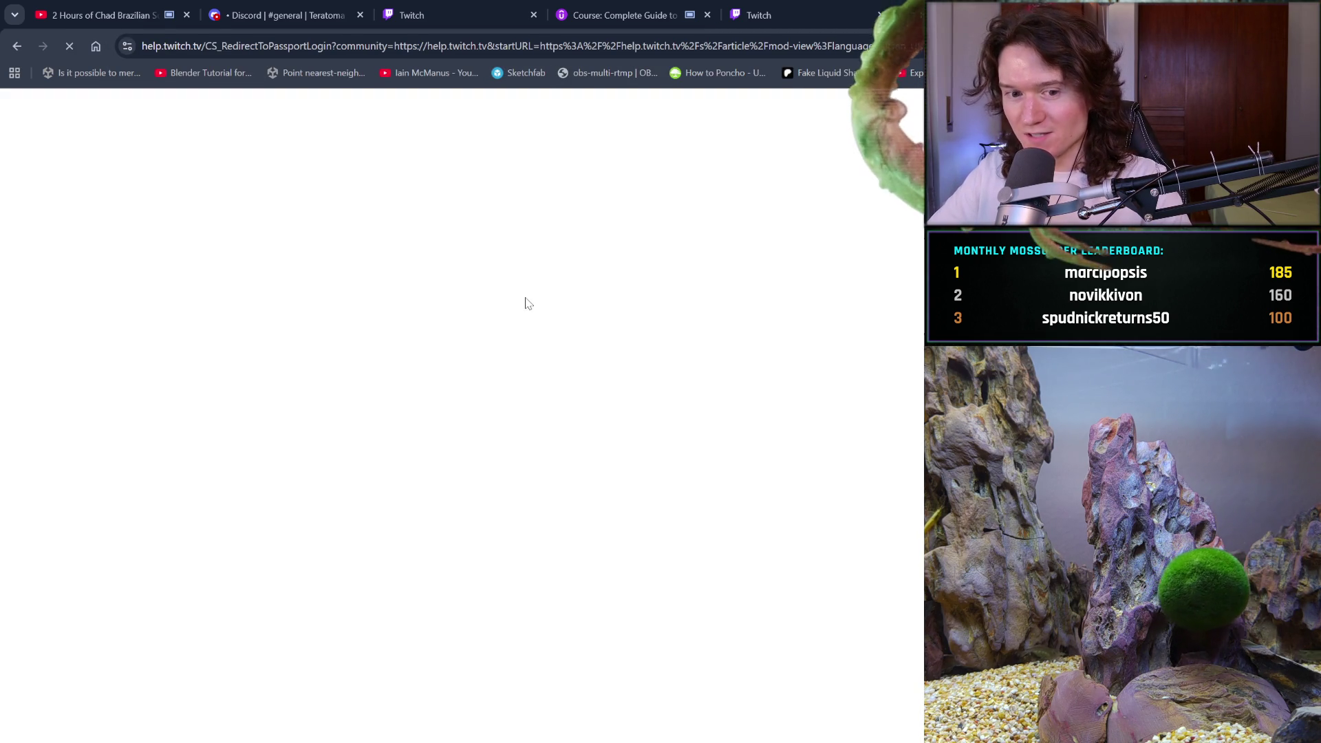
# Flip between the Udemy, help-article and Twitch tabs, ending on the reward queue with one Hydrate! request
pyautogui.click(759, 14)
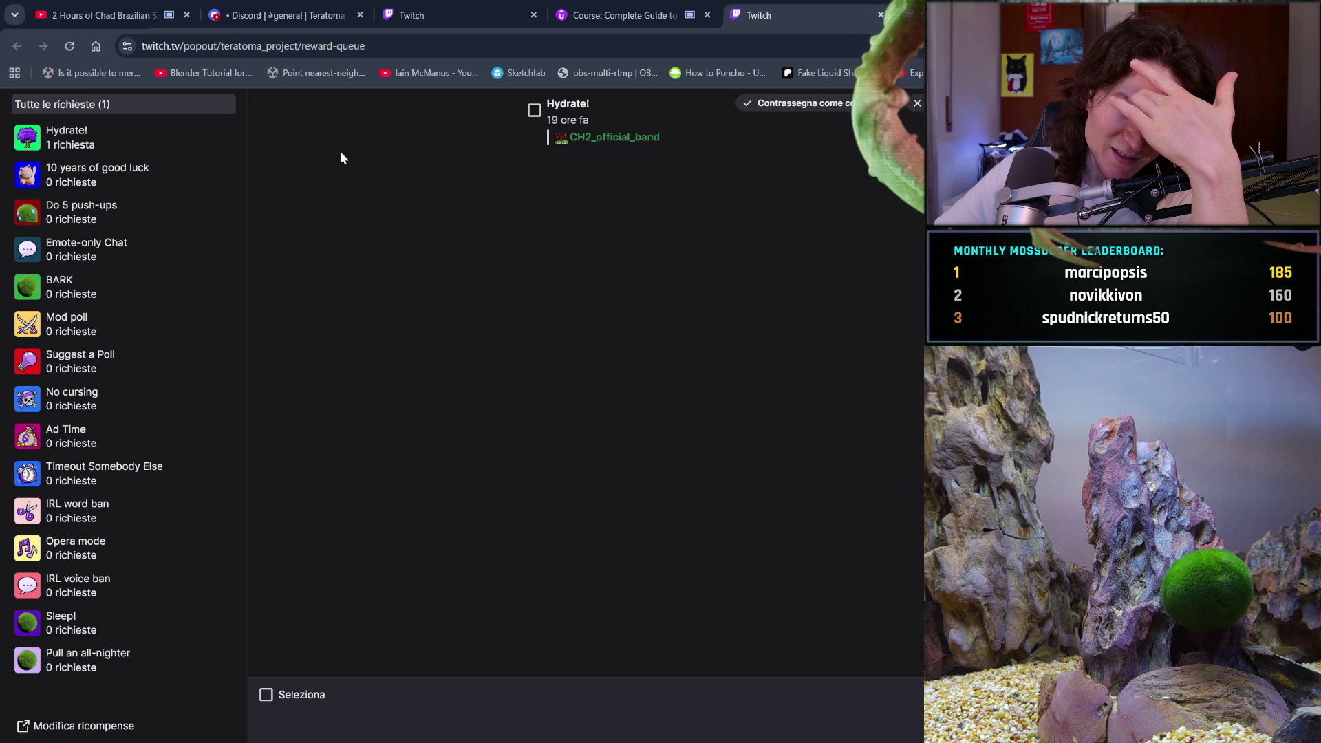
pyautogui.click(619, 14)
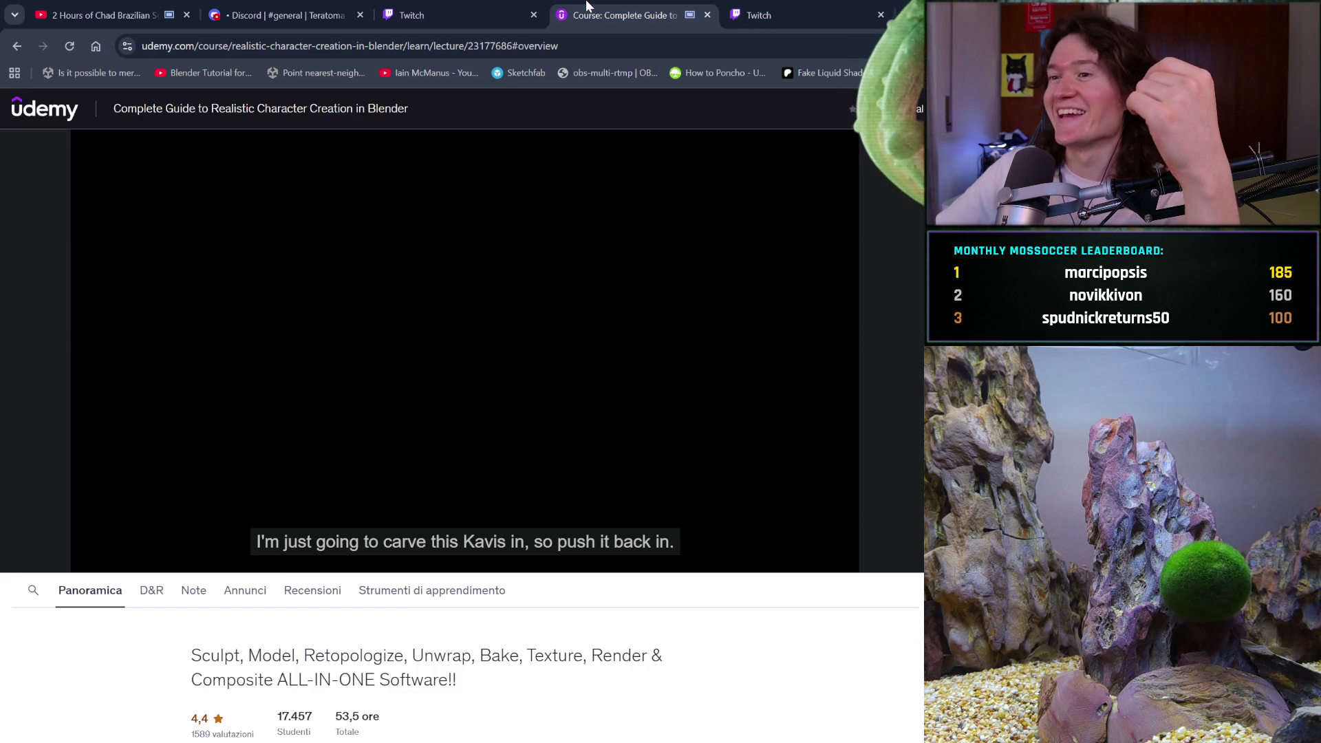
pyautogui.click(824, 11)
pyautogui.hotkey('alt', 'Left')
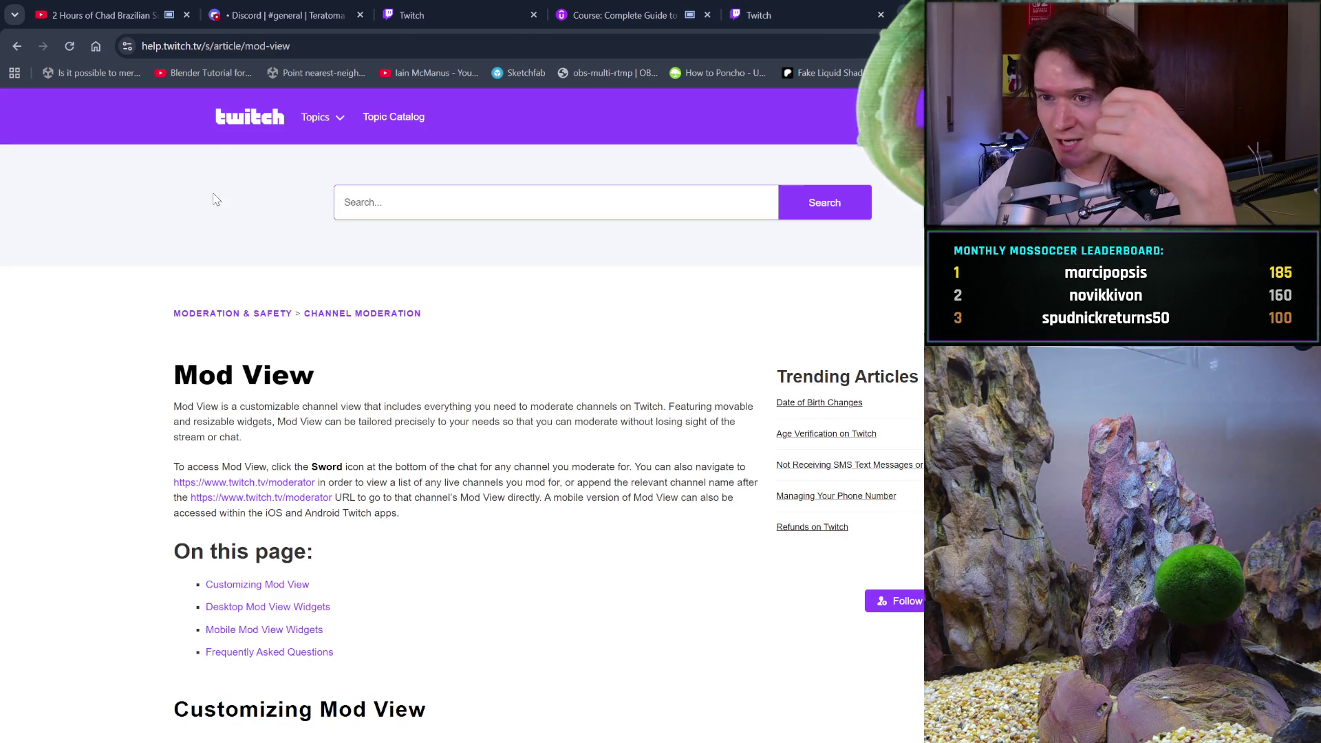
pyautogui.click(815, 15)
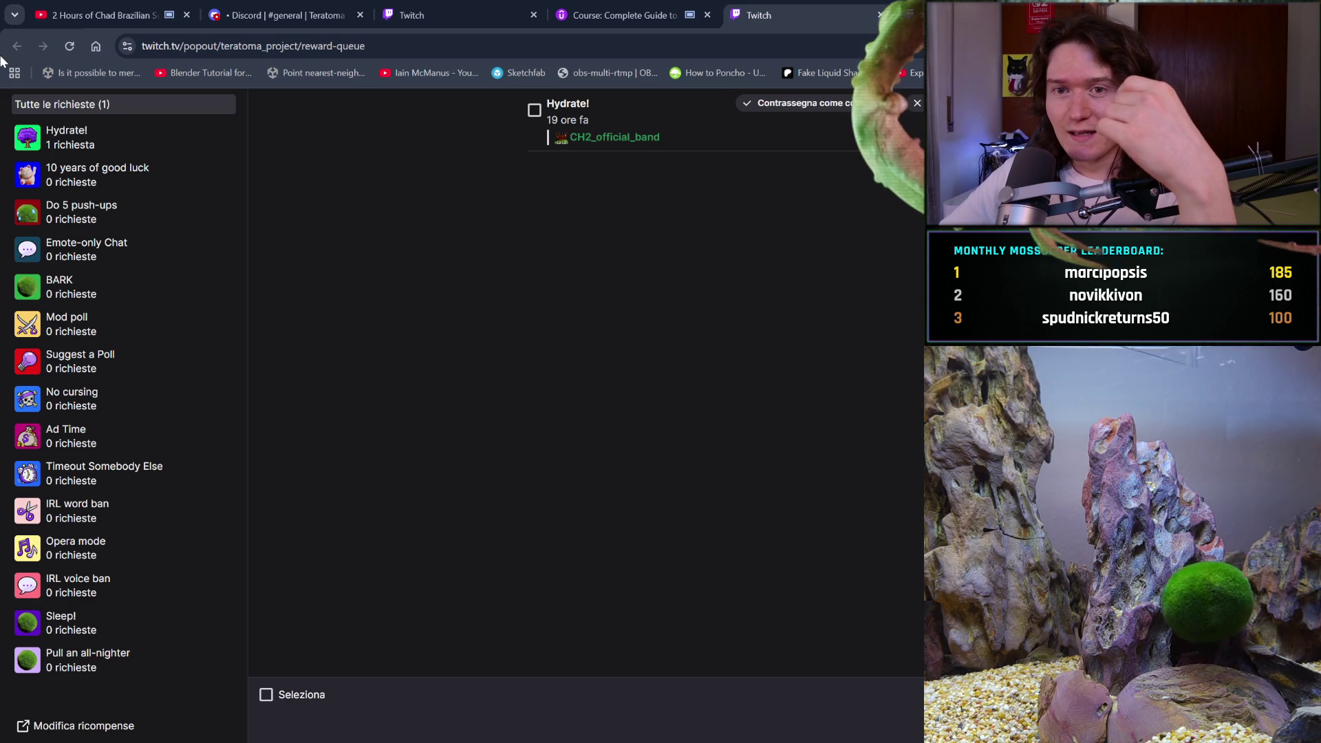
# Return to the Stream Manager tab and open the Moderation settings from the expanded sidebar
pyautogui.click(413, 14)
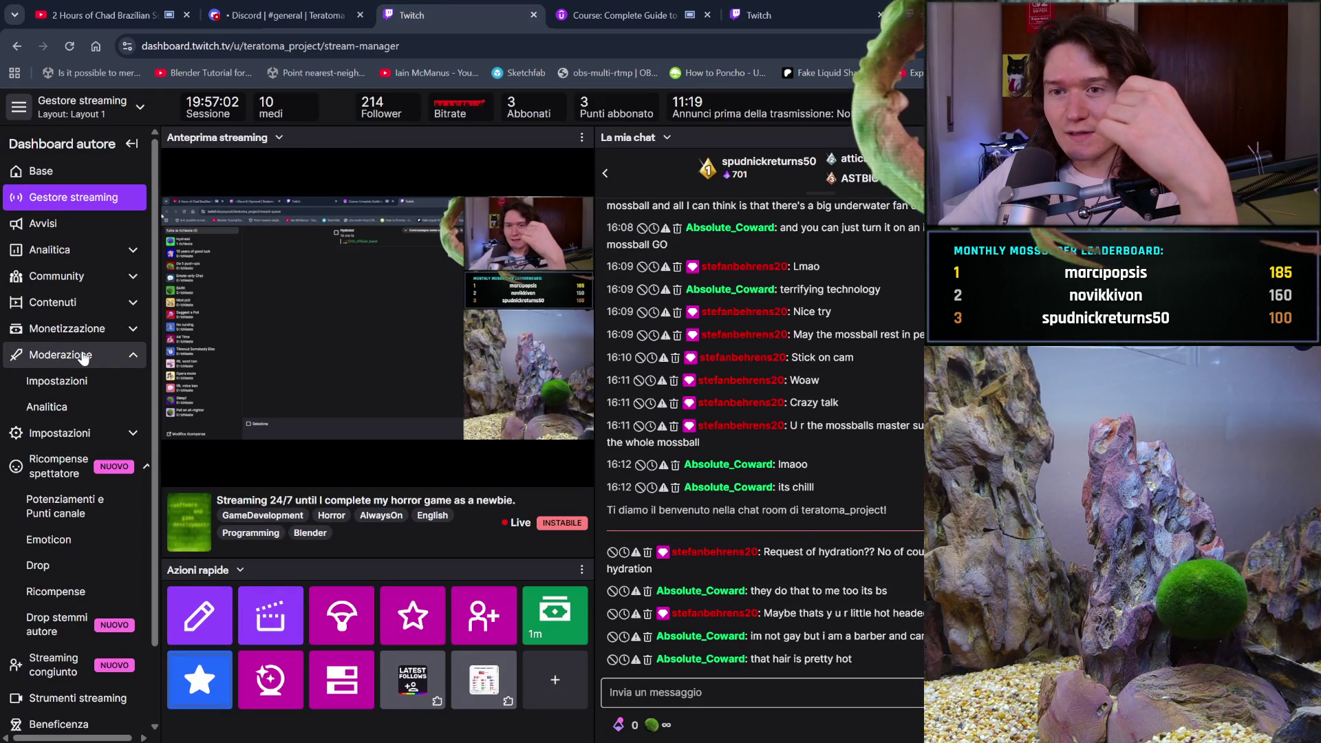
pyautogui.click(98, 278)
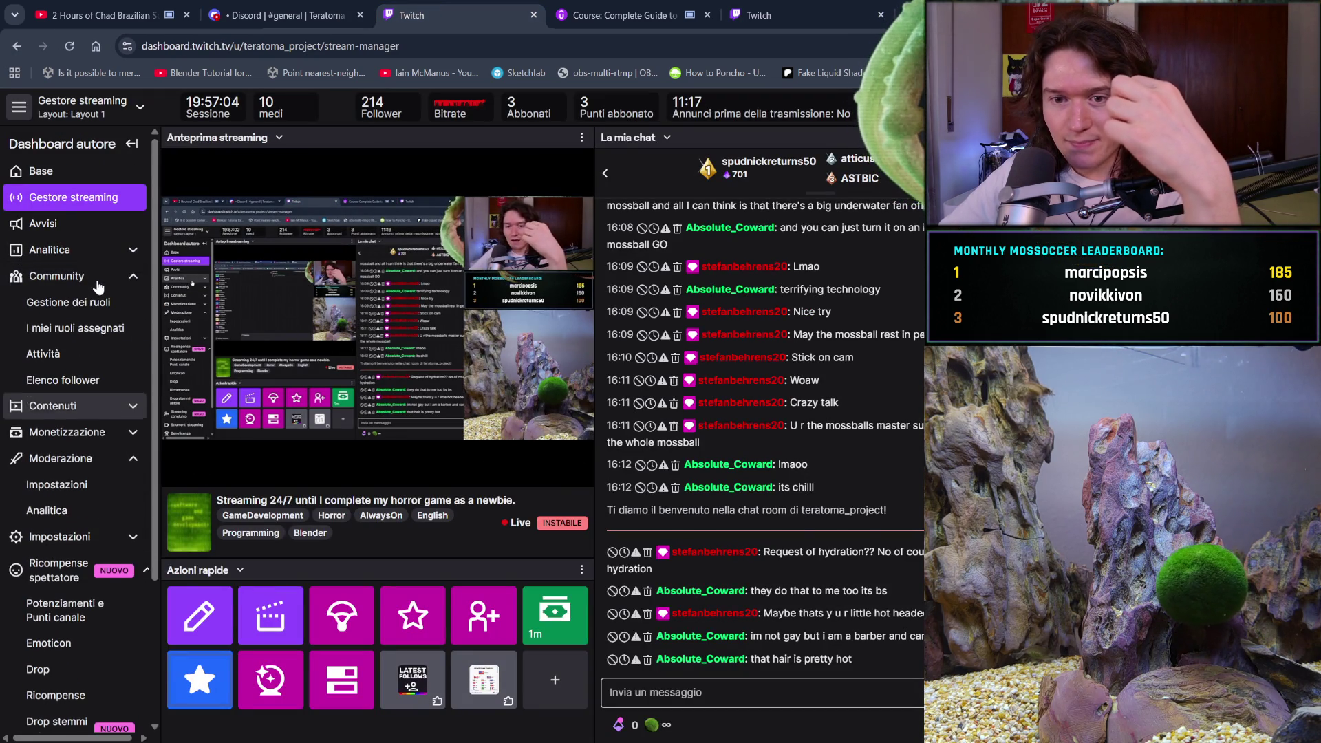
pyautogui.click(116, 460)
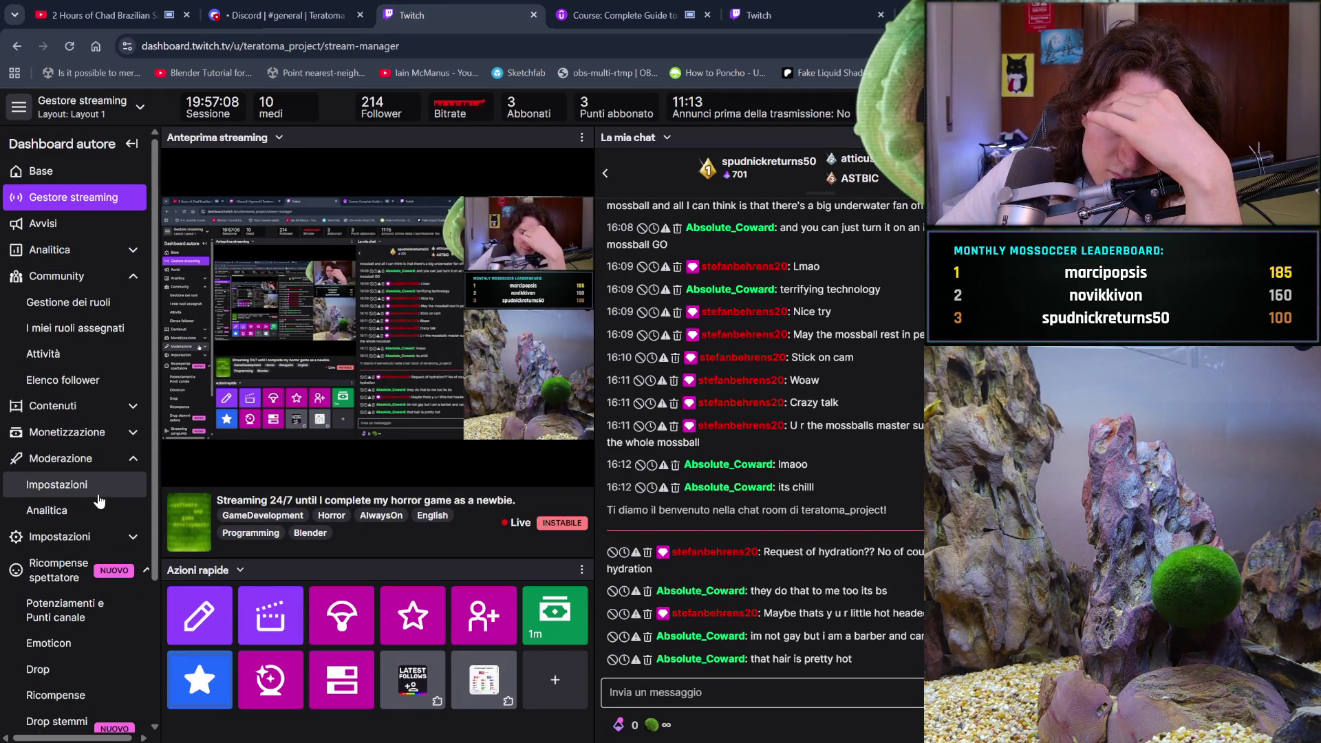
pyautogui.click(100, 487)
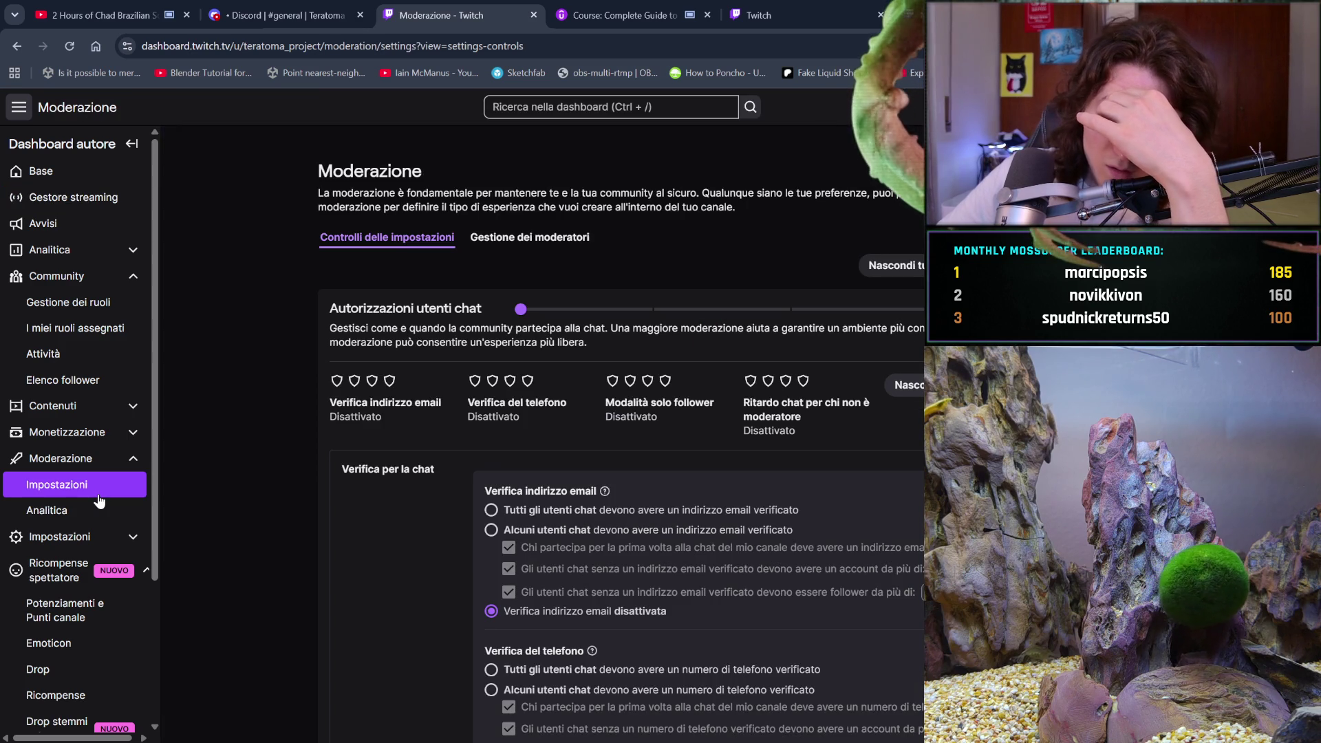
# Expand Content, visit the dashboard Home page, then come back to the Stream Manager
pyautogui.click(99, 408)
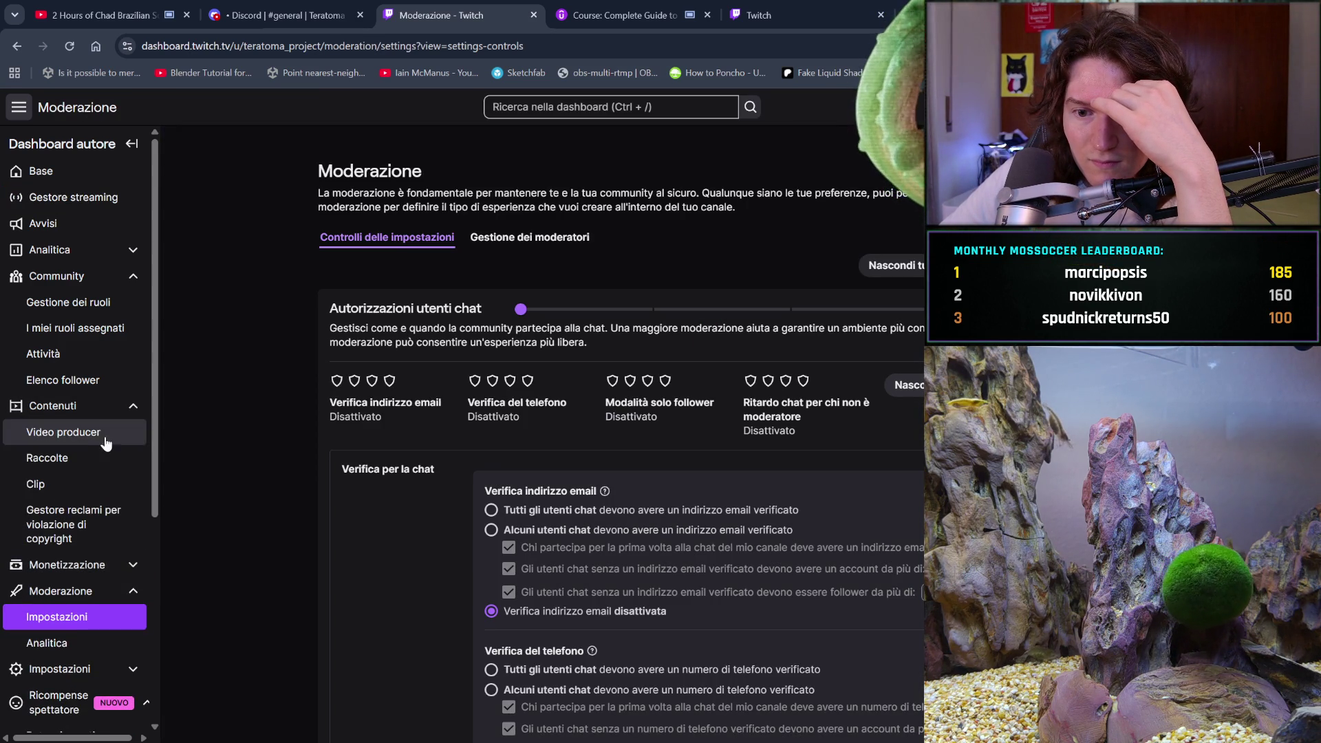
pyautogui.click(94, 180)
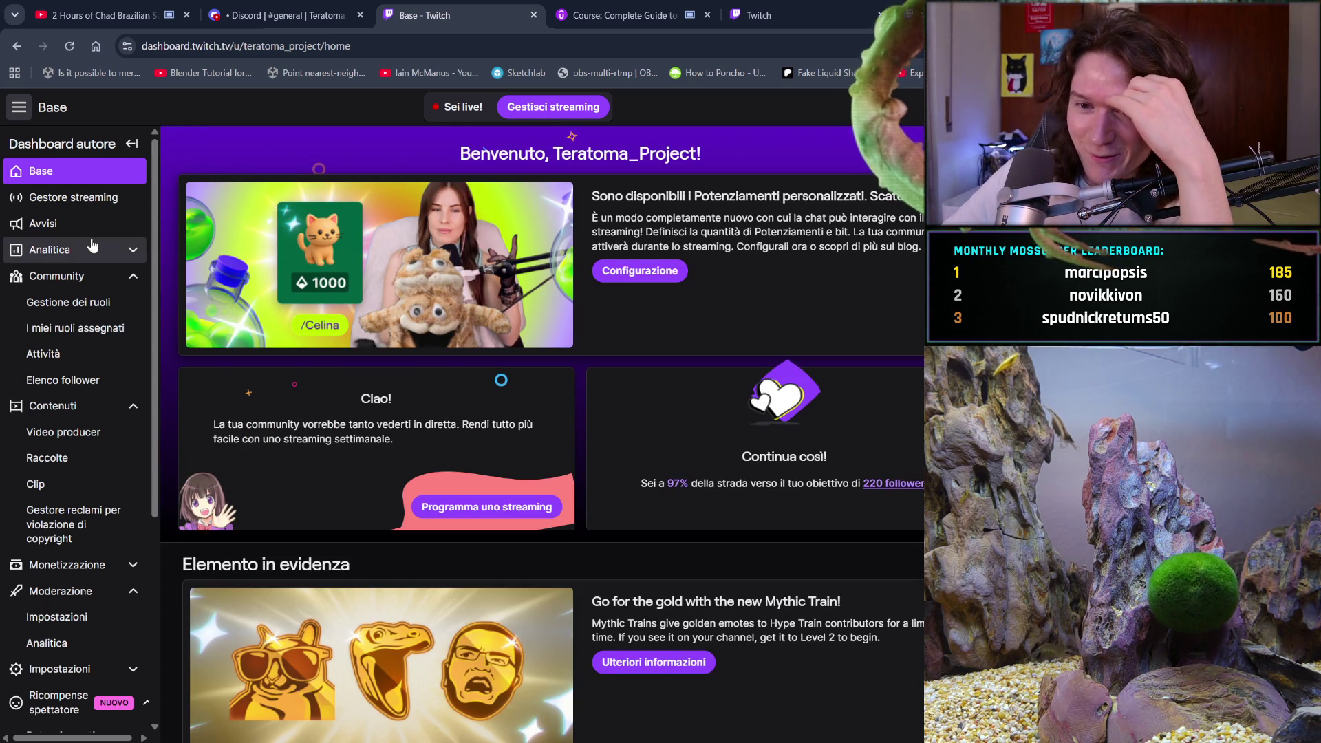
pyautogui.click(86, 199)
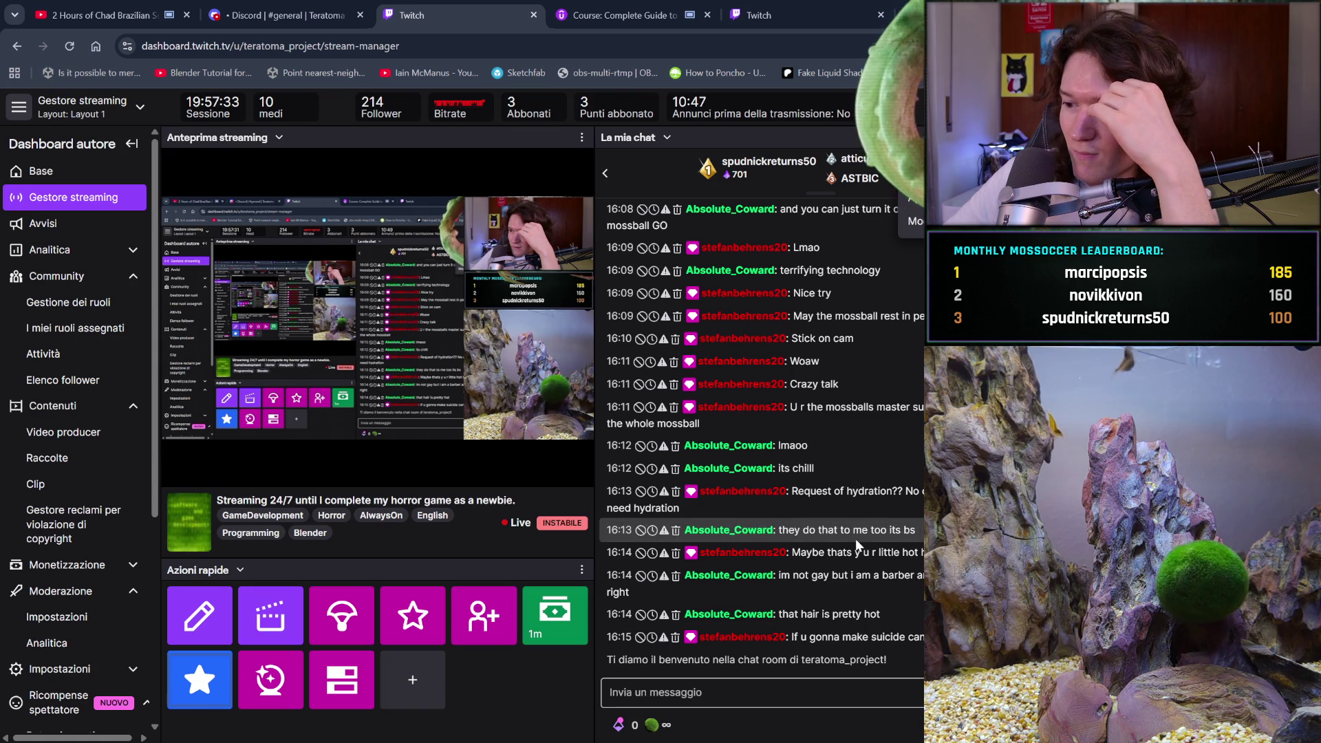
# Check the chat settings and the bits and rewards popup, closing them to show the chat again
pyautogui.click(913, 723)
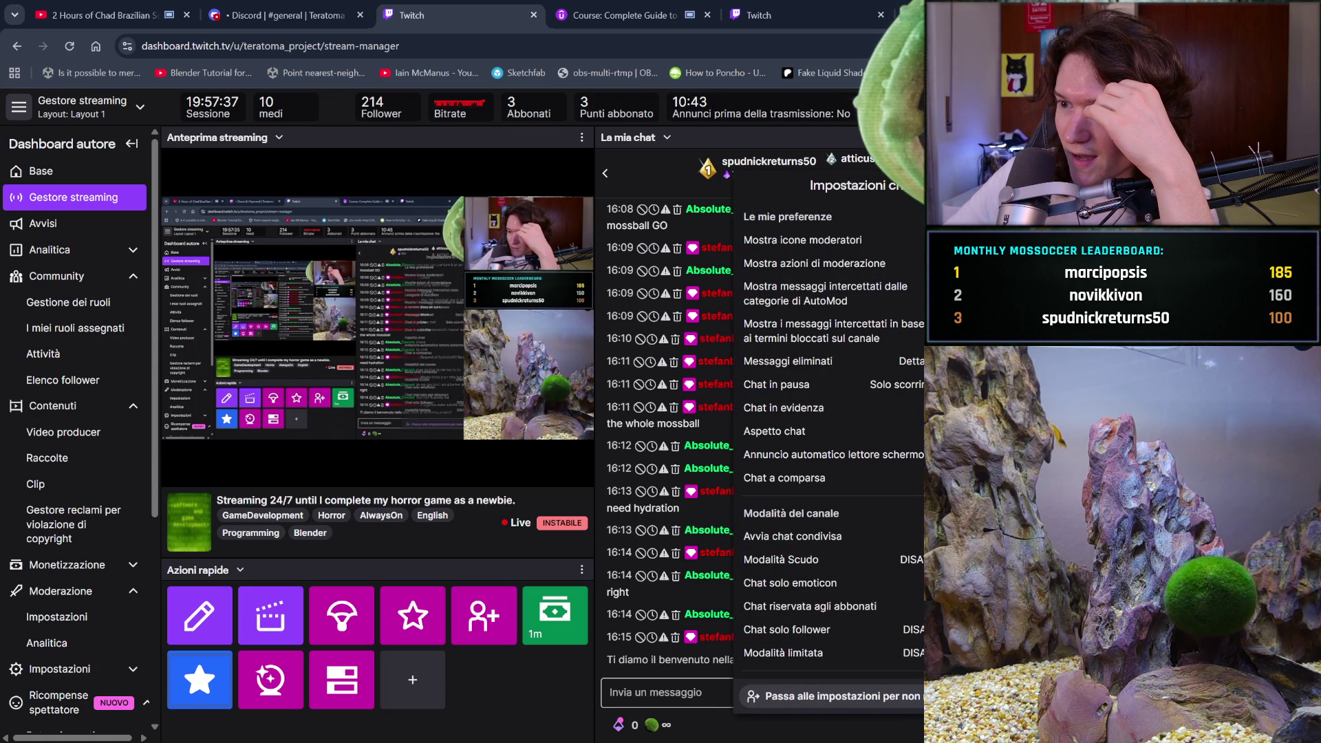
pyautogui.scroll(-3, 889, 563)
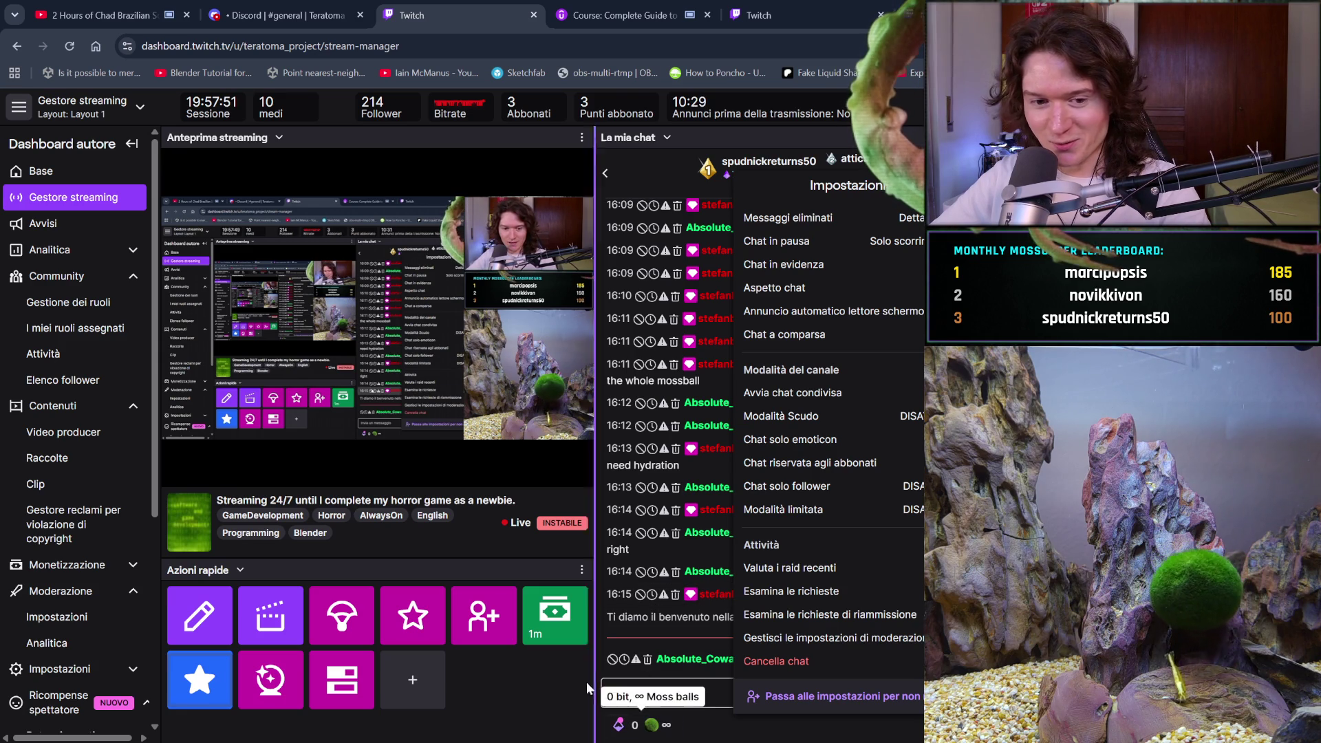
pyautogui.click(637, 694)
pyautogui.click(662, 727)
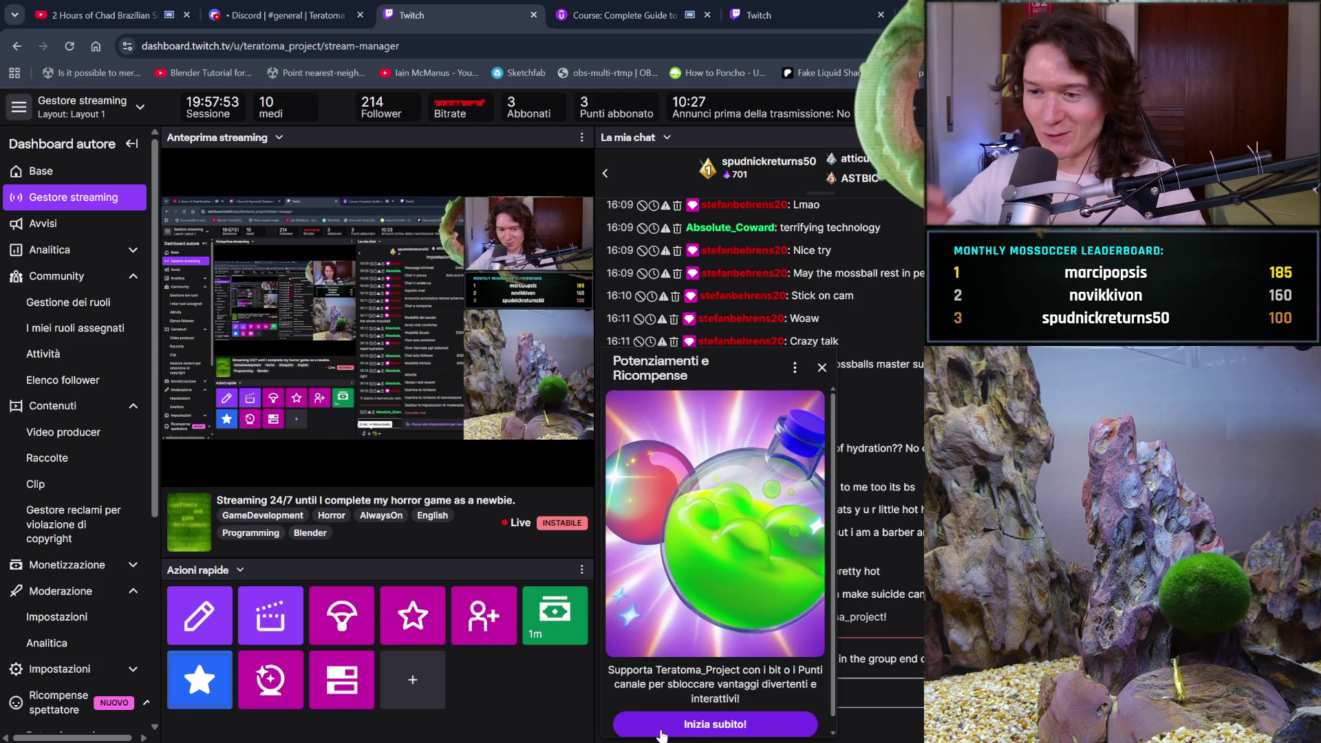
pyautogui.click(822, 369)
pyautogui.click(622, 727)
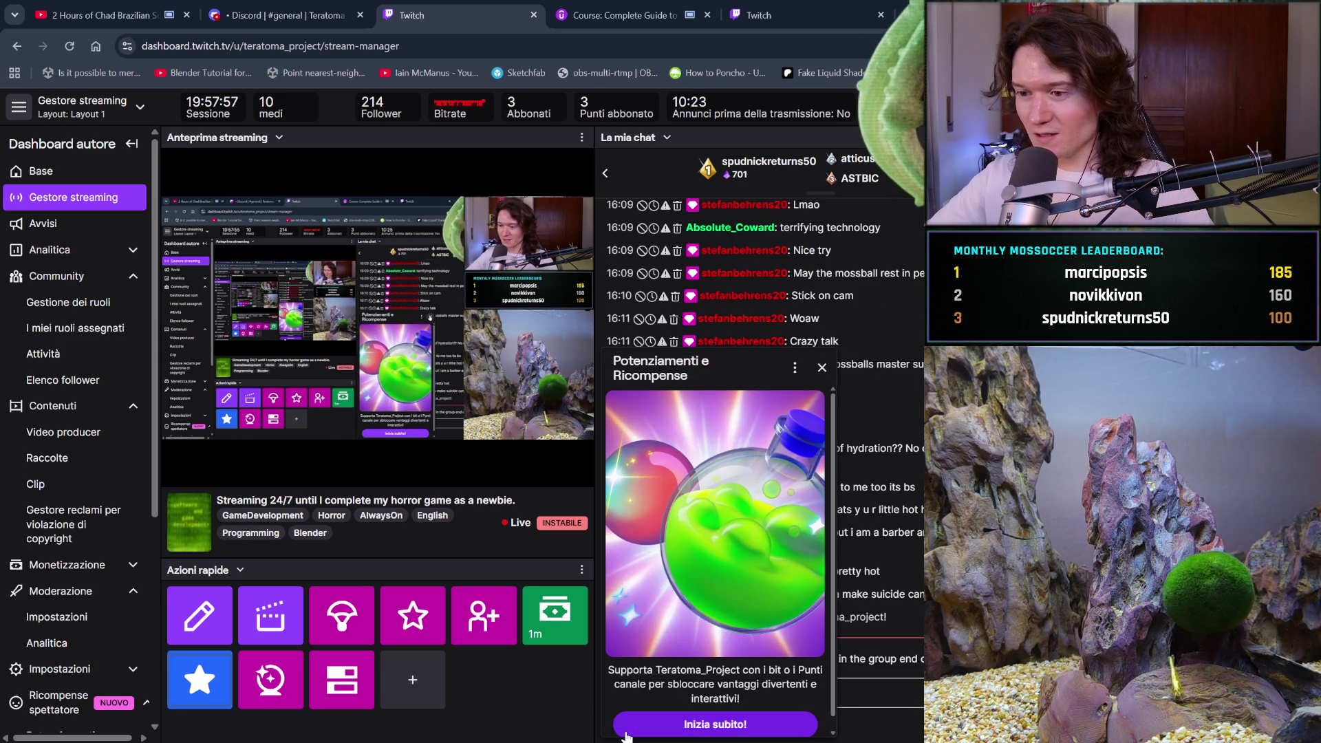
pyautogui.click(822, 370)
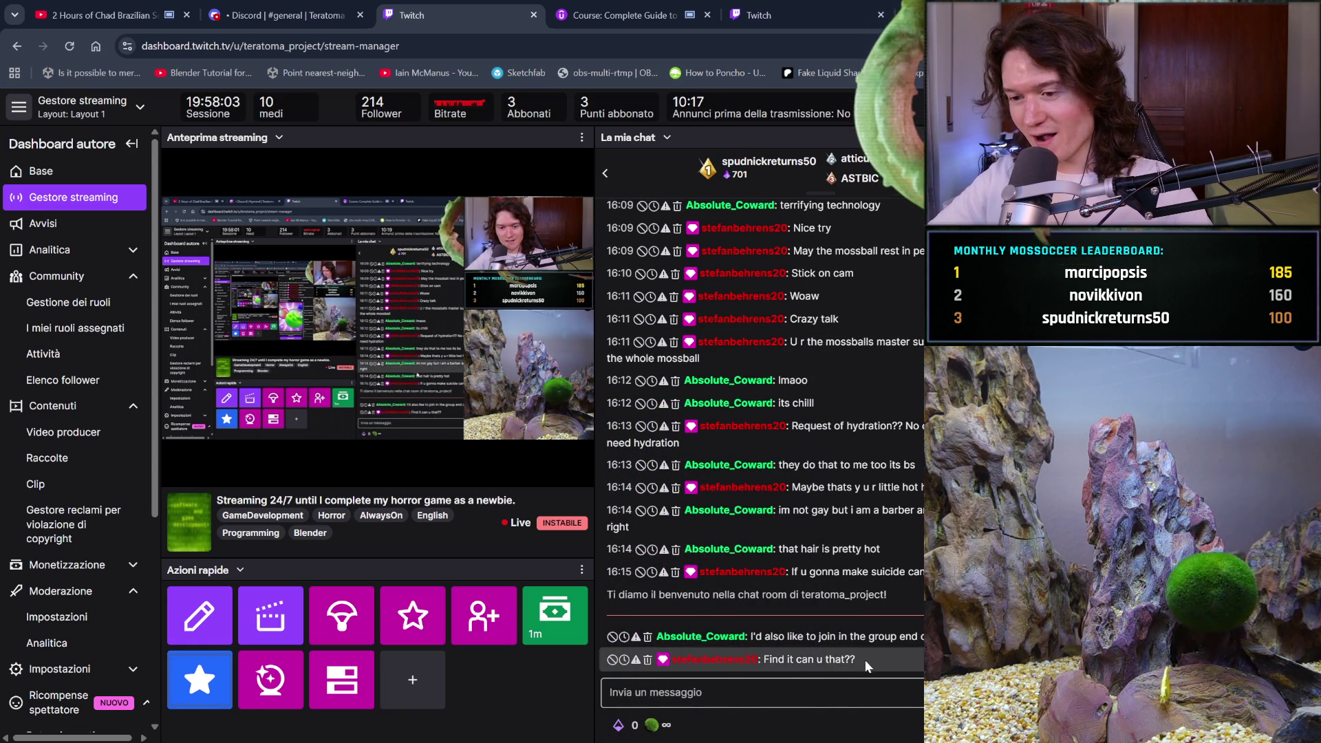
pyautogui.click(578, 570)
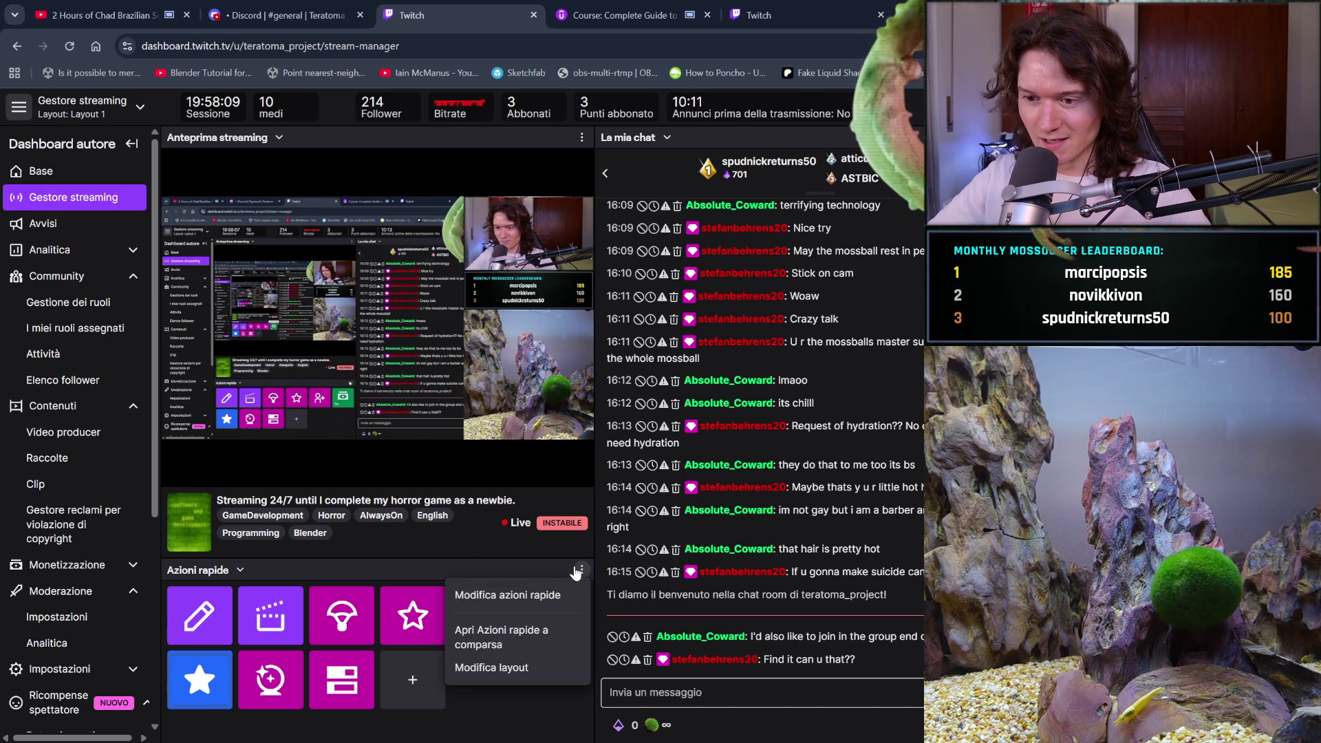
pyautogui.click(507, 595)
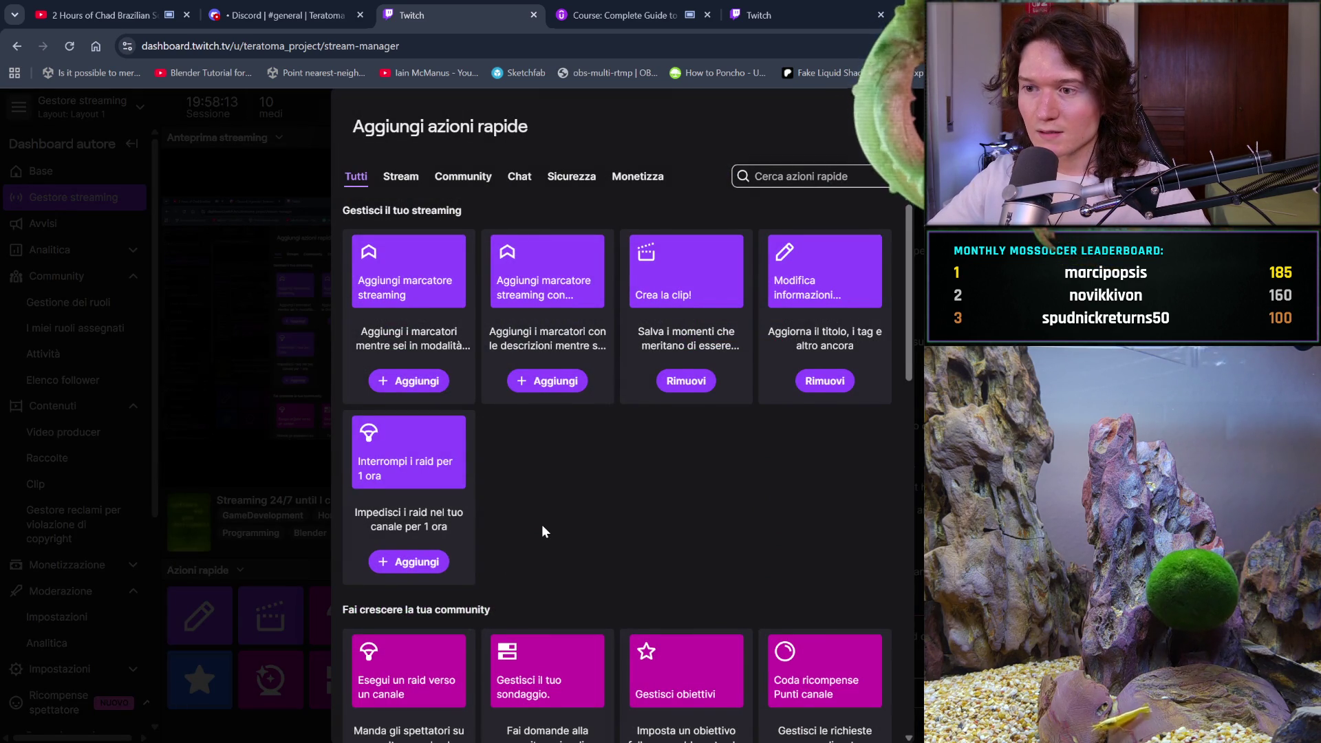
pyautogui.scroll(-3, 542, 524)
pyautogui.scroll(-2, 541, 524)
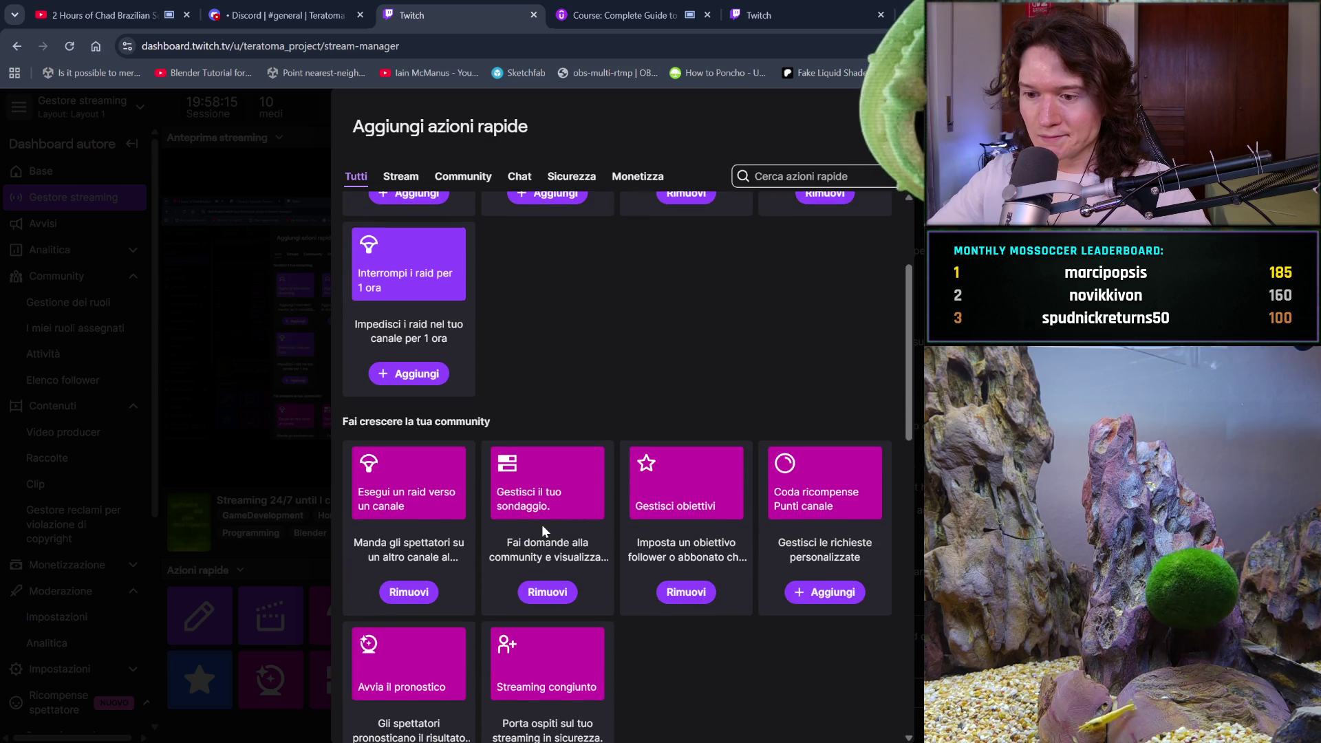
pyautogui.scroll(-2, 542, 525)
pyautogui.scroll(-2, 542, 524)
pyautogui.scroll(-1, 542, 531)
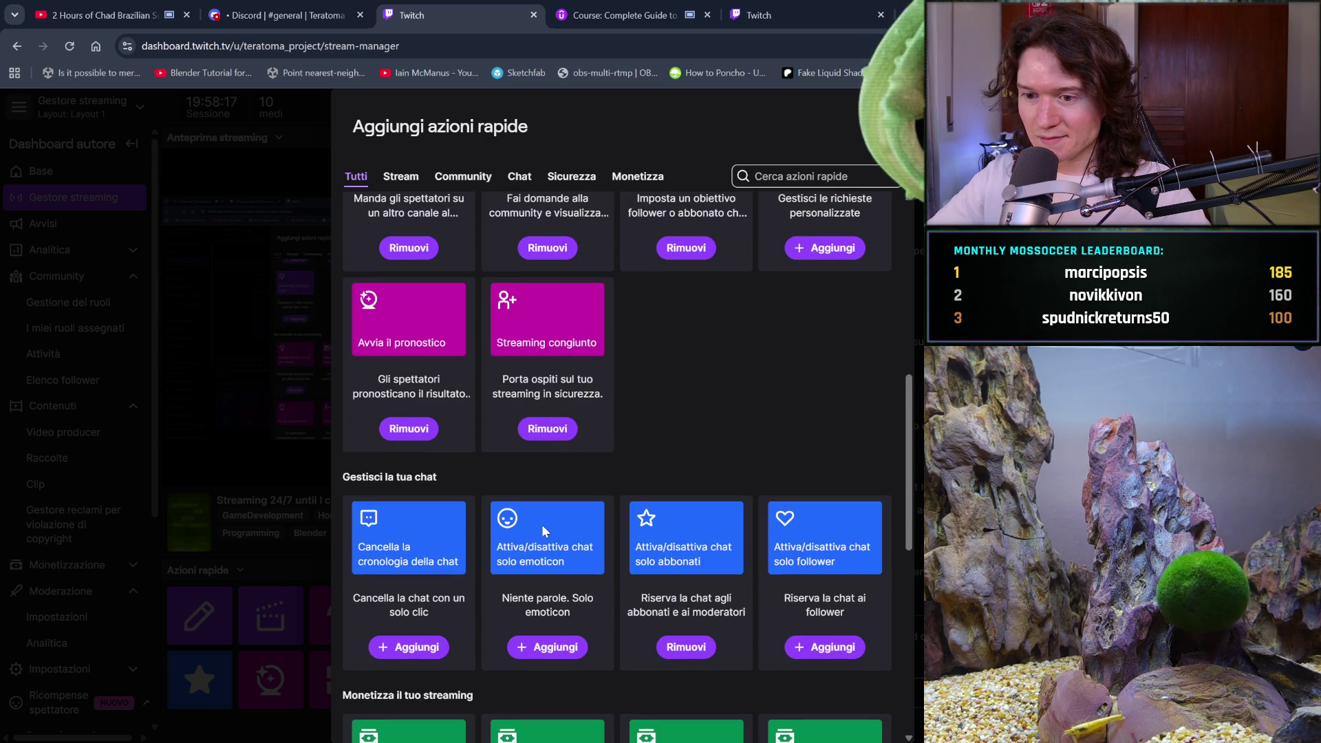
pyautogui.scroll(-2, 542, 530)
pyautogui.scroll(-1, 541, 528)
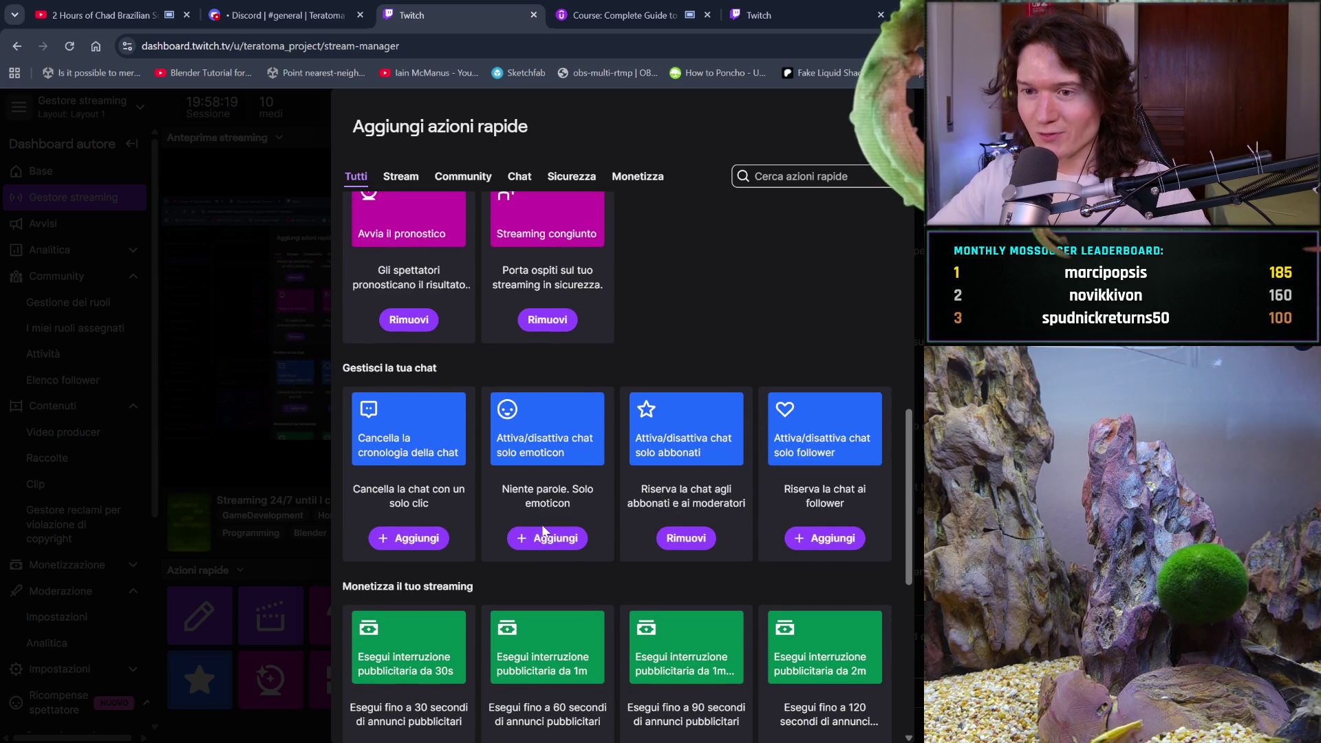
pyautogui.scroll(1, 542, 528)
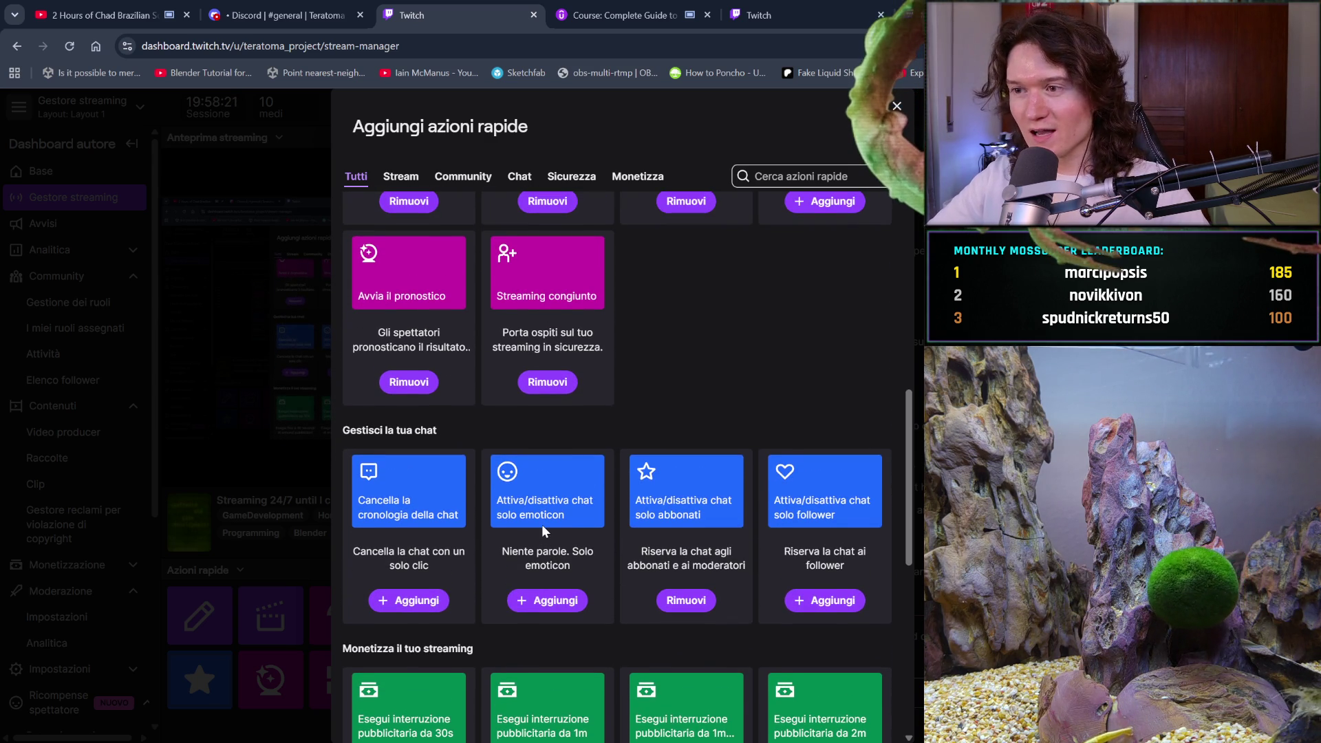
pyautogui.scroll(-1, 541, 530)
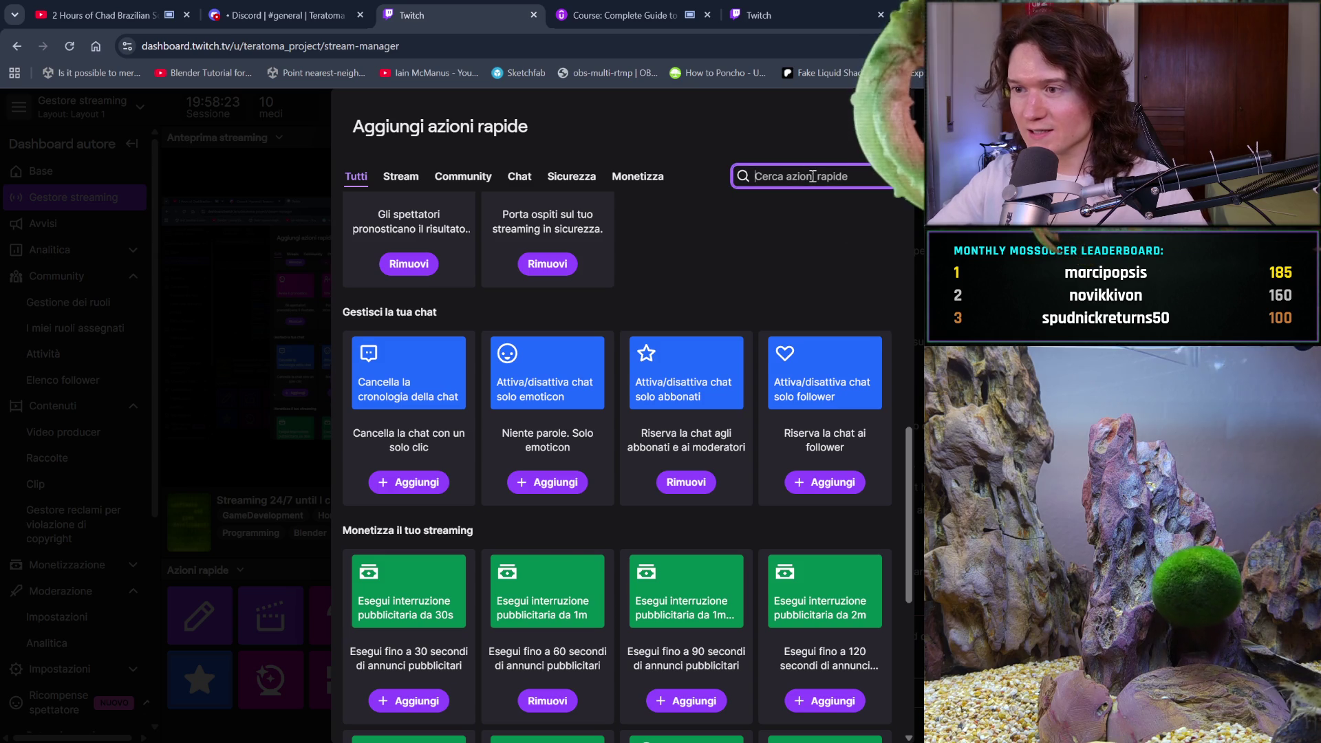
pyautogui.write('moder')
pyautogui.press('BackSpace')
pyautogui.press('BackSpace')
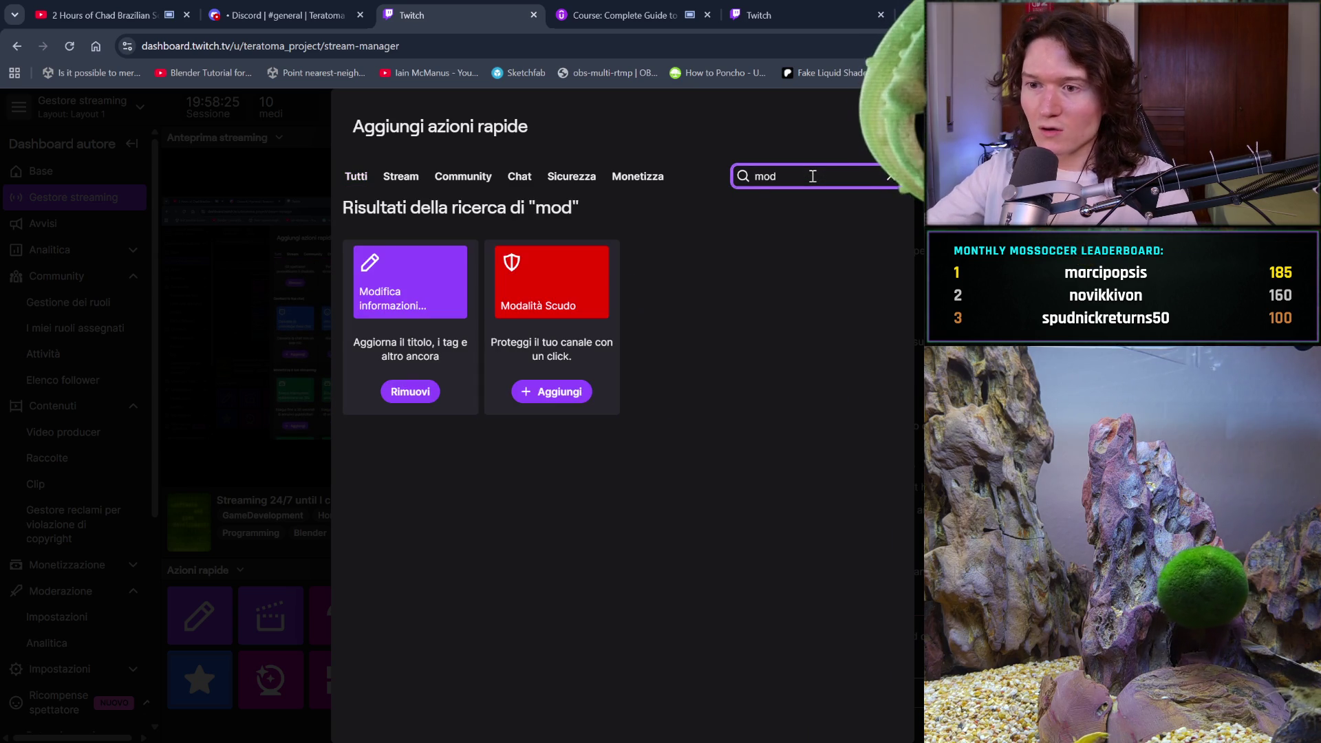
pyautogui.press('BackSpace')
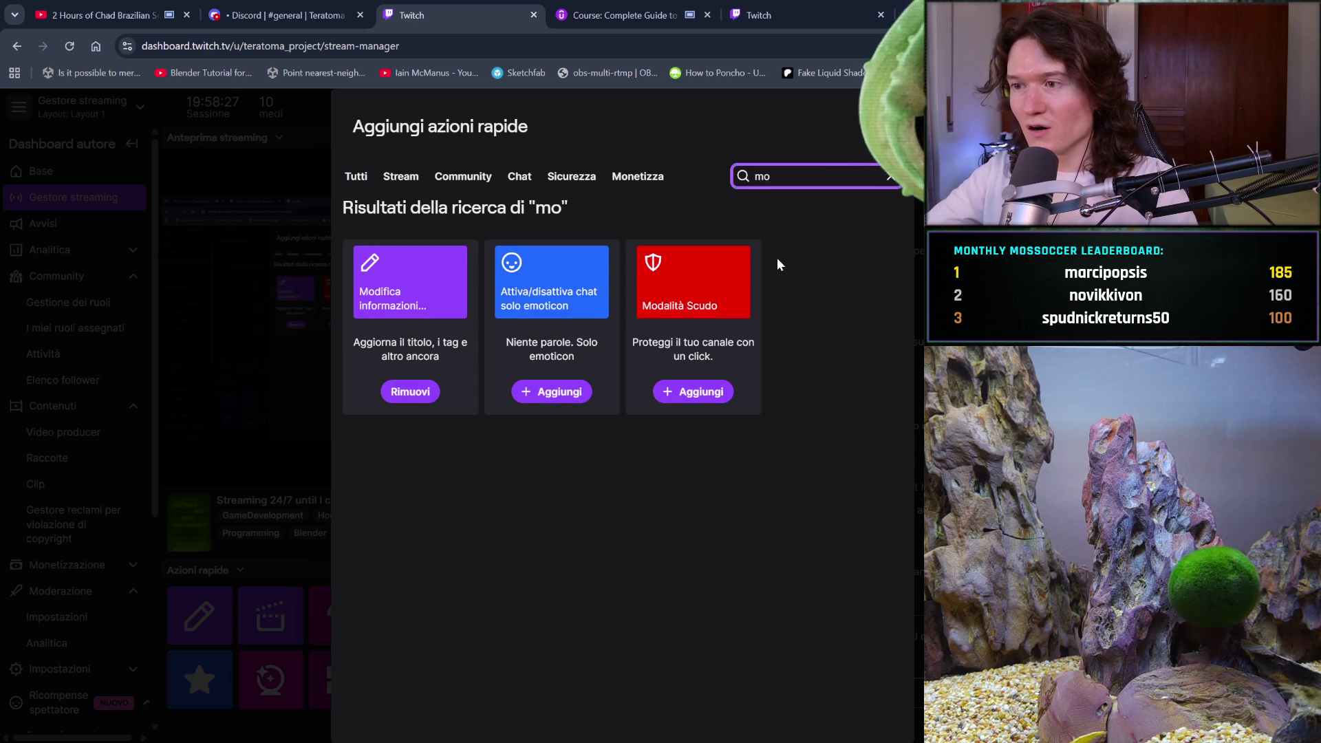
pyautogui.press('BackSpace')
pyautogui.press('BackSpace')
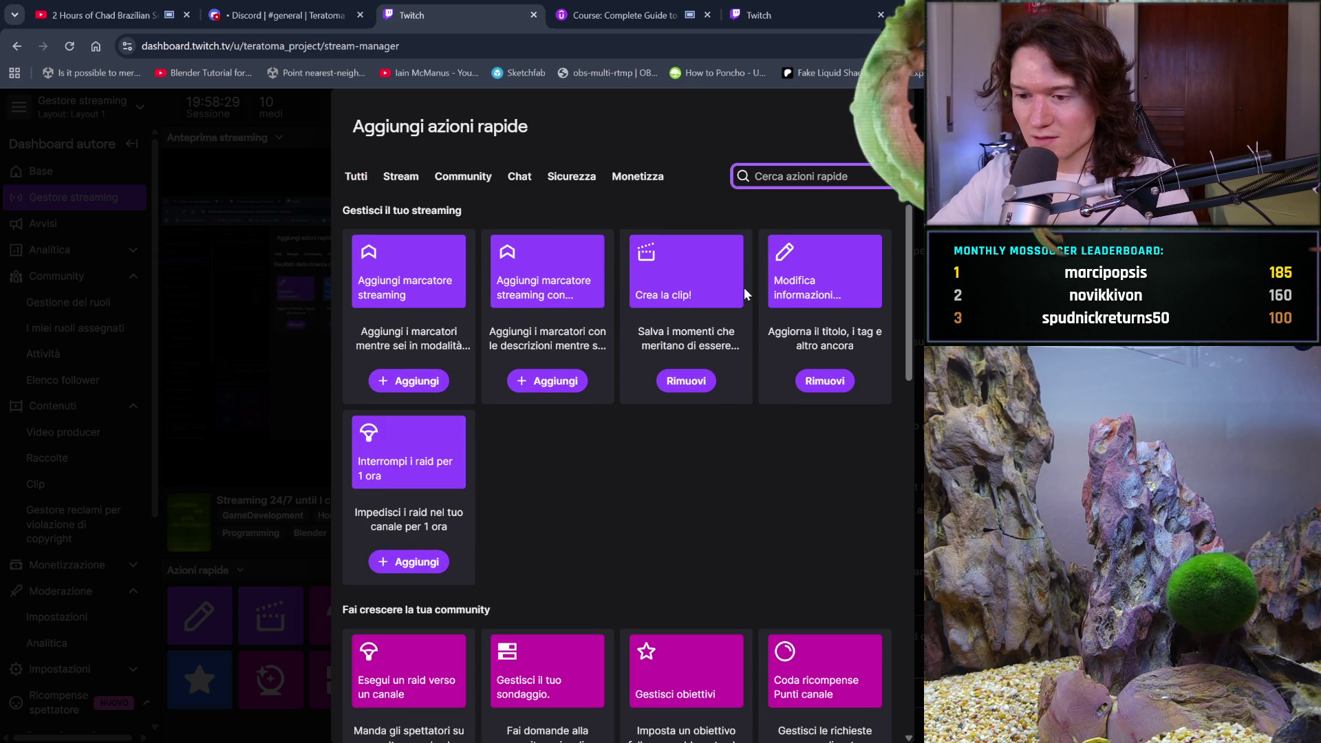
pyautogui.scroll(-3, 760, 590)
pyautogui.scroll(-3, 761, 590)
pyautogui.scroll(-3, 760, 589)
pyautogui.scroll(-3, 761, 589)
pyautogui.scroll(-3, 760, 590)
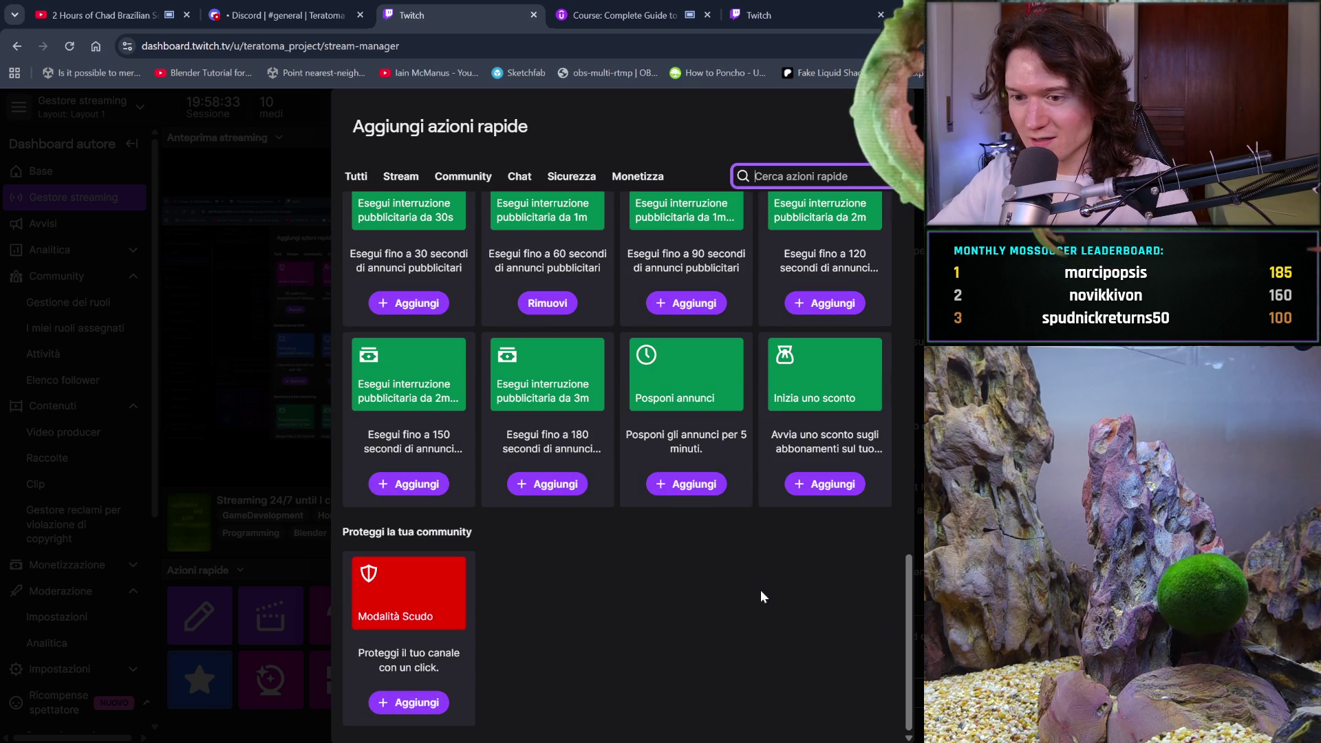
pyautogui.scroll(3, 760, 590)
pyautogui.scroll(3, 760, 590)
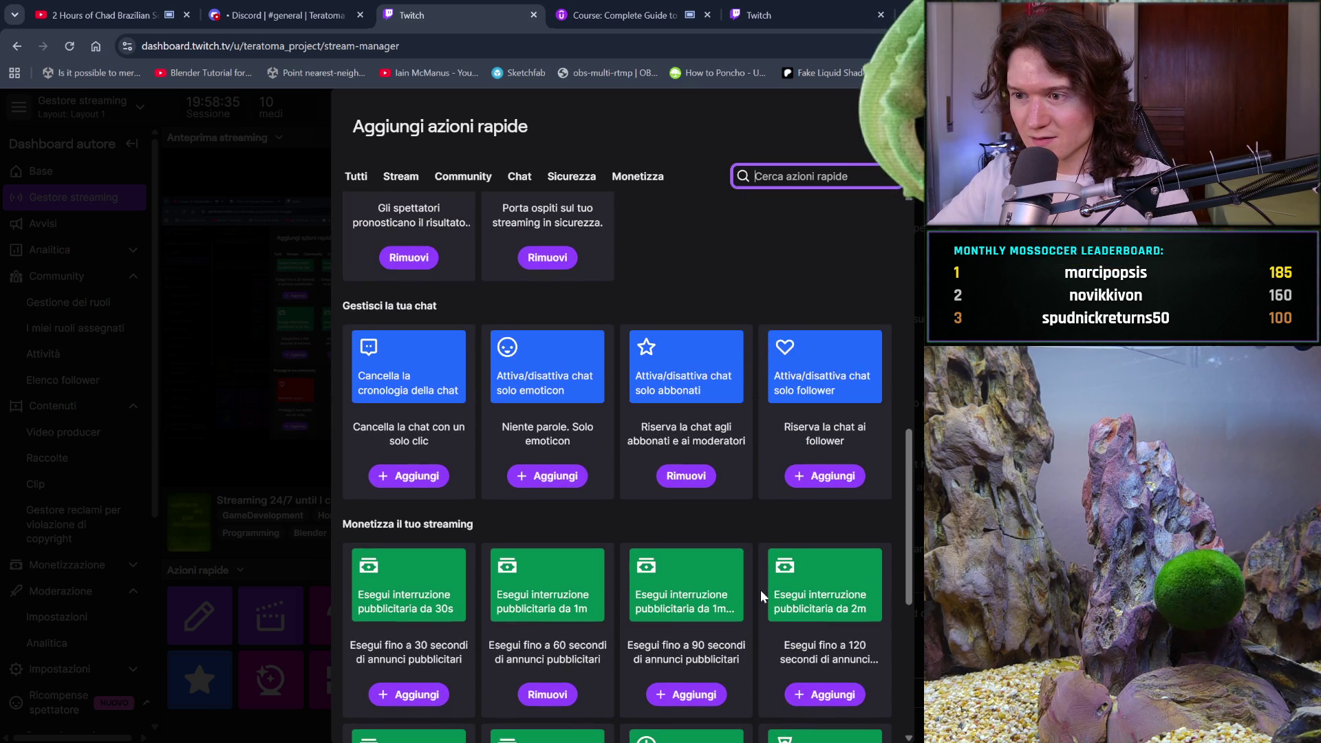
pyautogui.scroll(2, 761, 590)
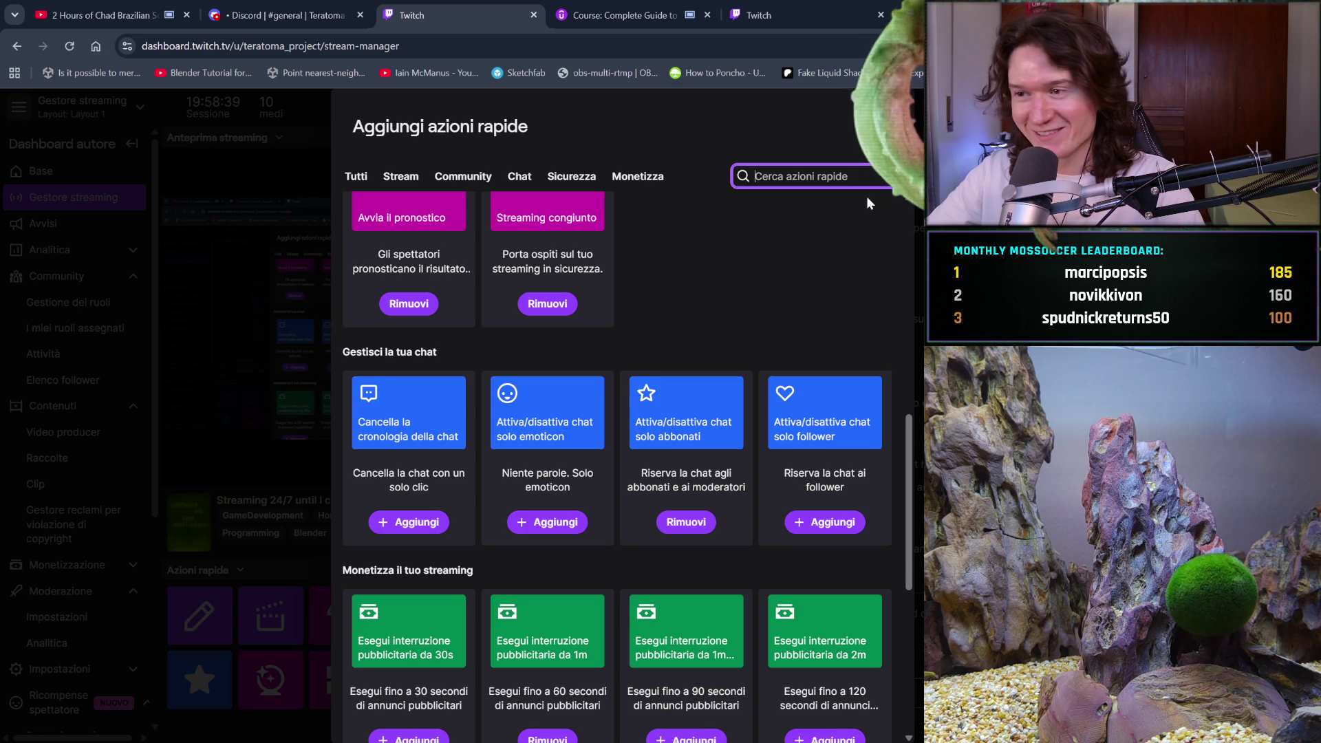
pyautogui.click(899, 117)
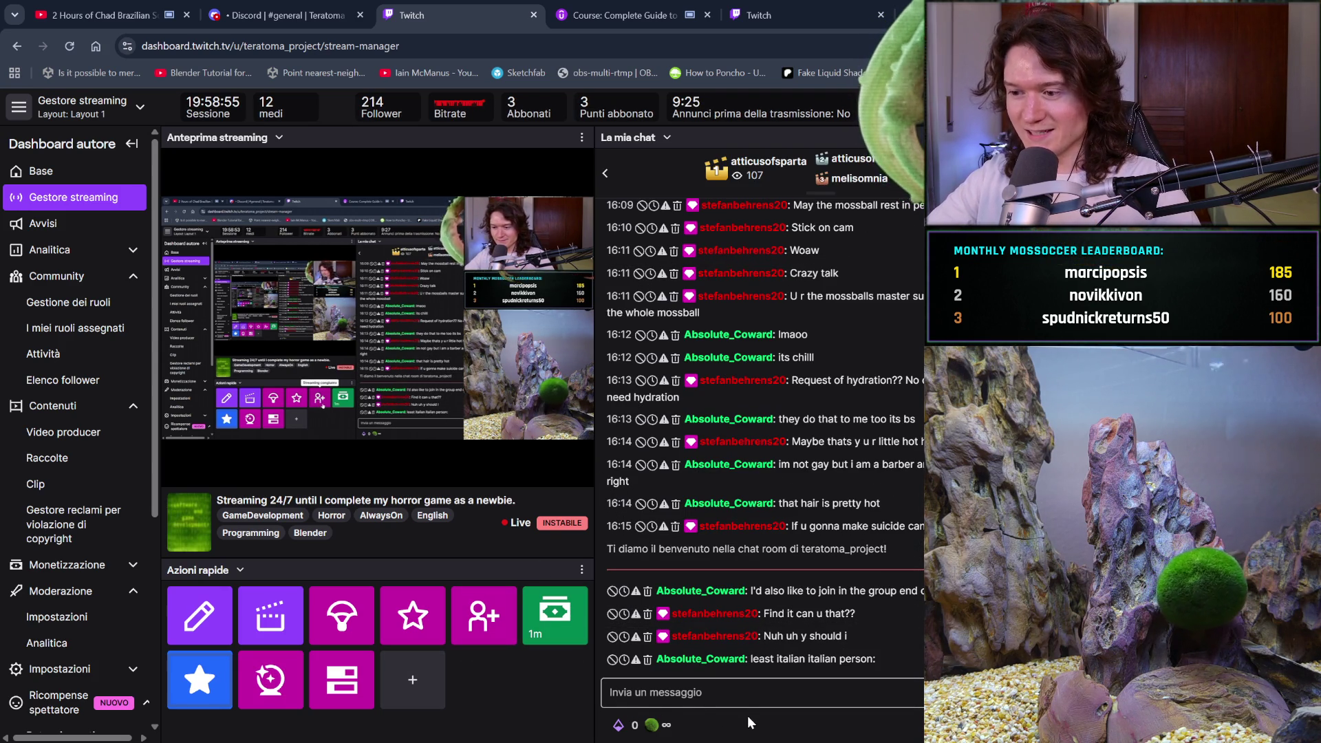
# Dismiss the rewards popup and list the panels that can replace 'La mia chat'
pyautogui.click(640, 725)
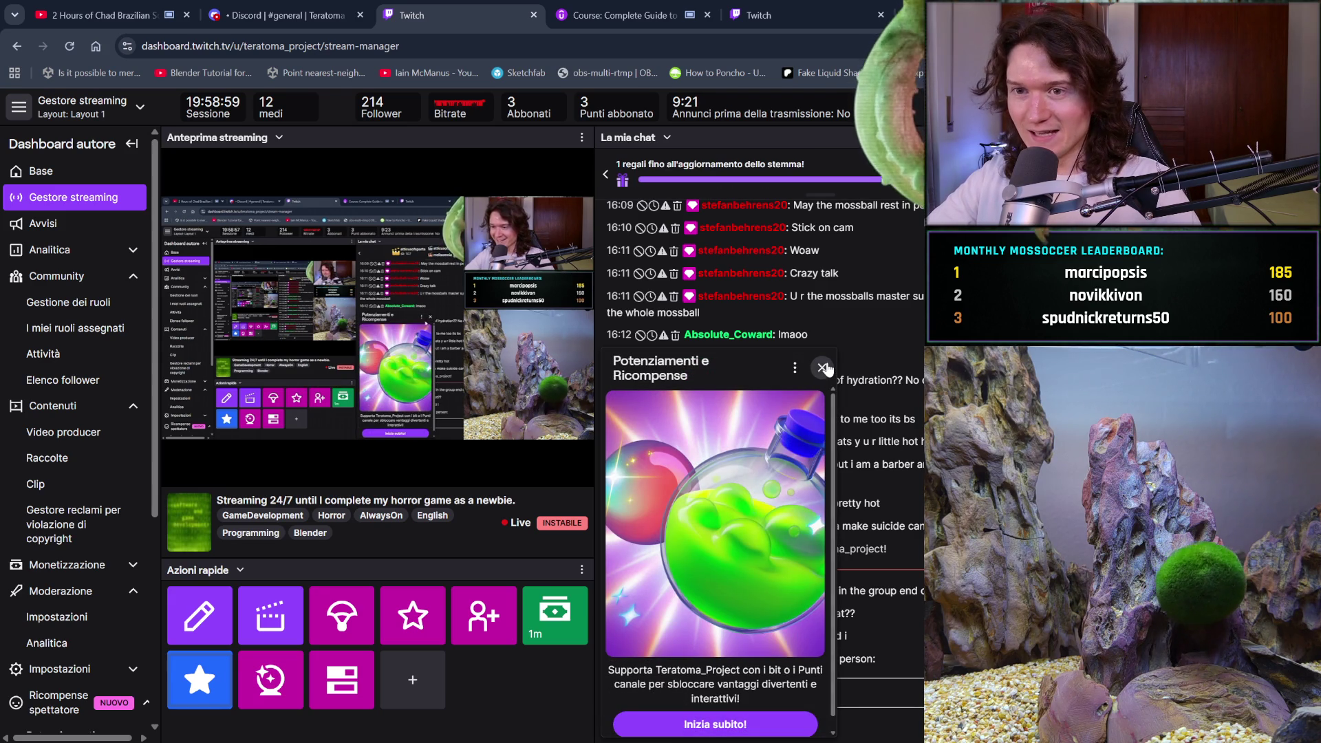
pyautogui.click(824, 368)
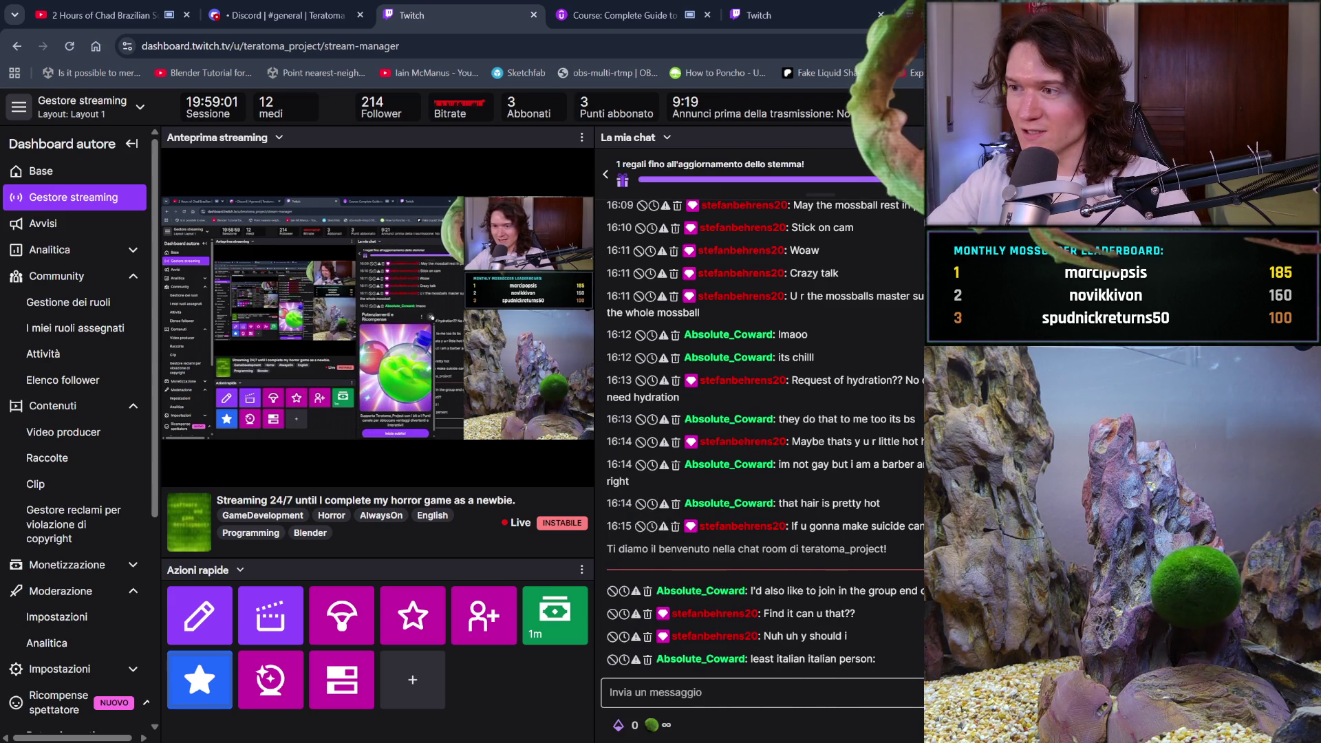
pyautogui.click(666, 139)
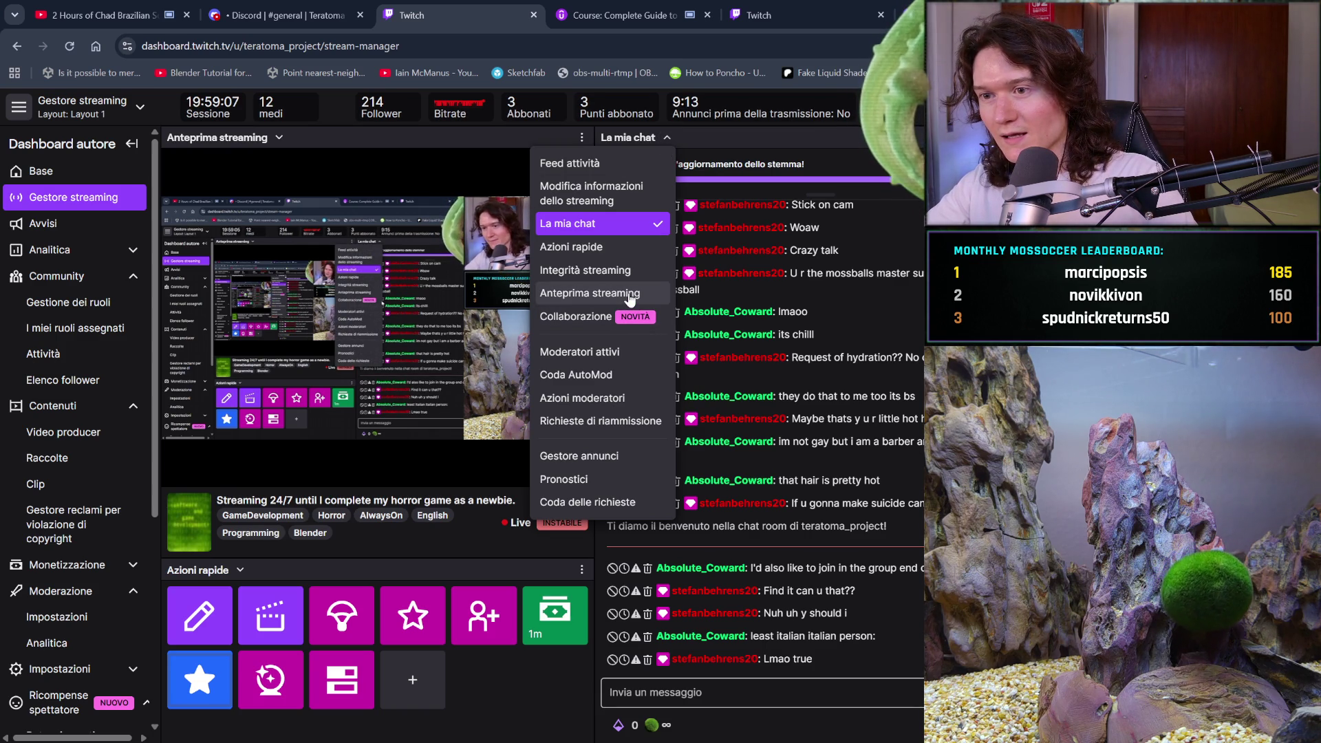
# Swap the chat panel for 'Azioni moderatori' and enable entry selection, reopening the panel choice
pyautogui.click(616, 401)
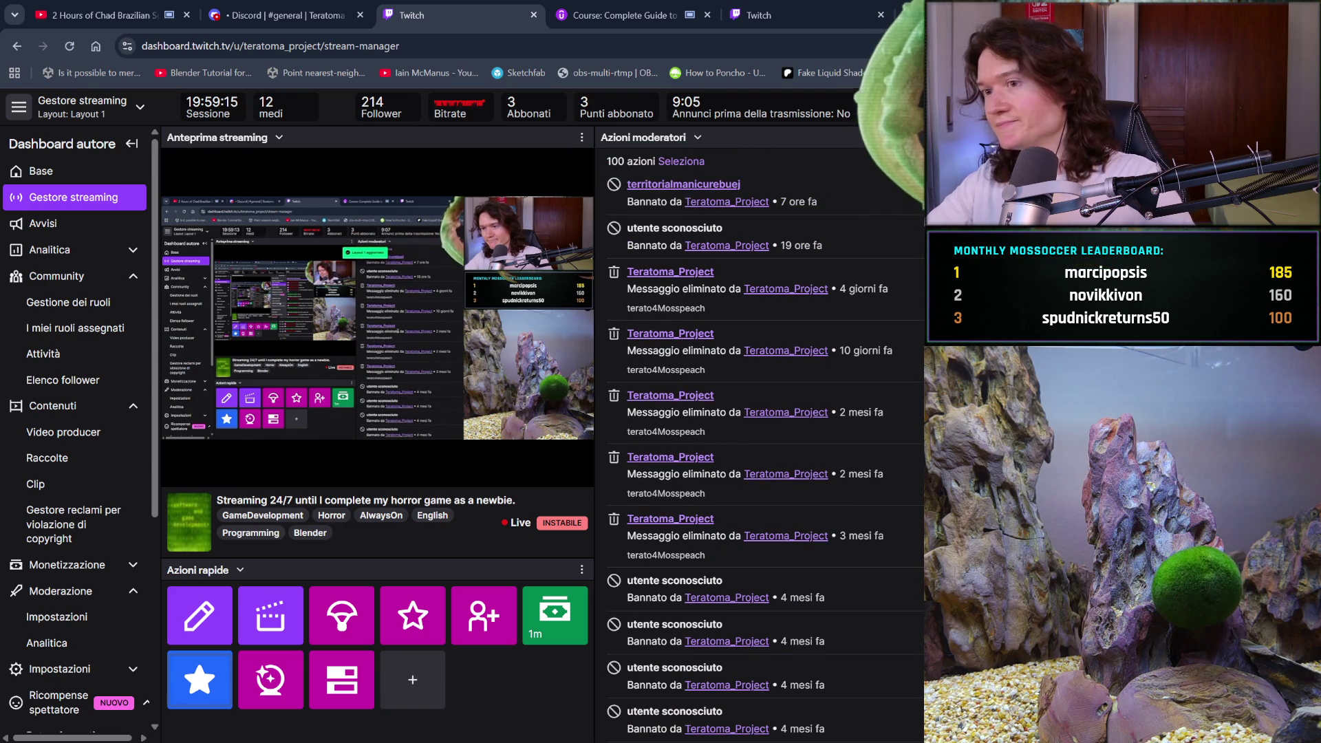
pyautogui.click(680, 161)
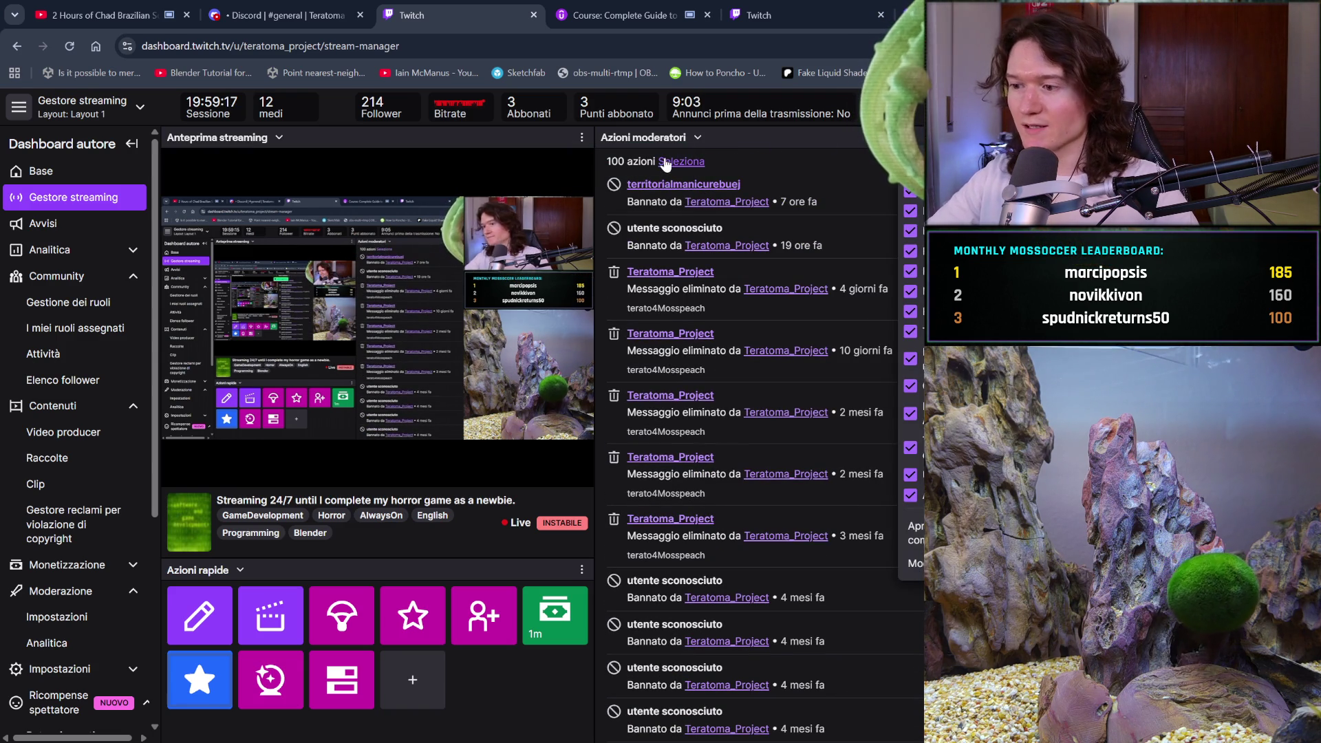
pyautogui.click(696, 137)
pyautogui.click(798, 161)
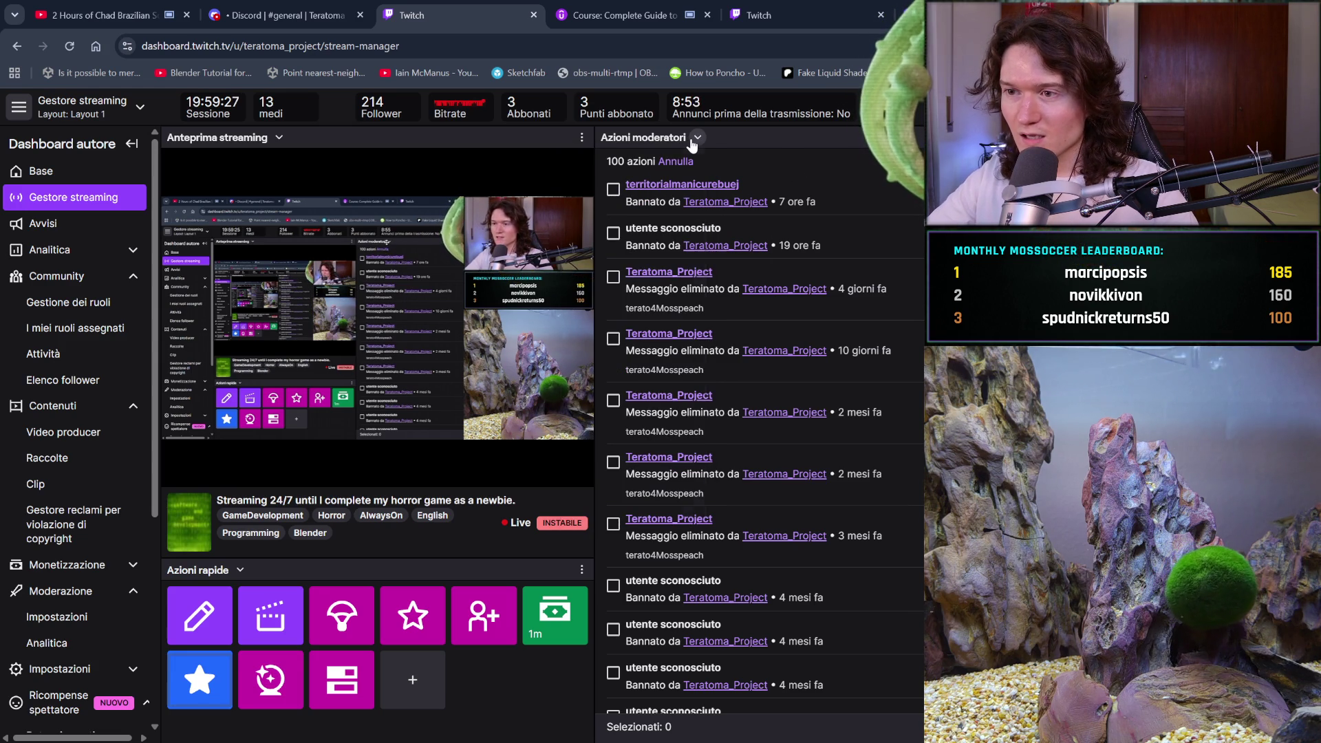
pyautogui.click(697, 137)
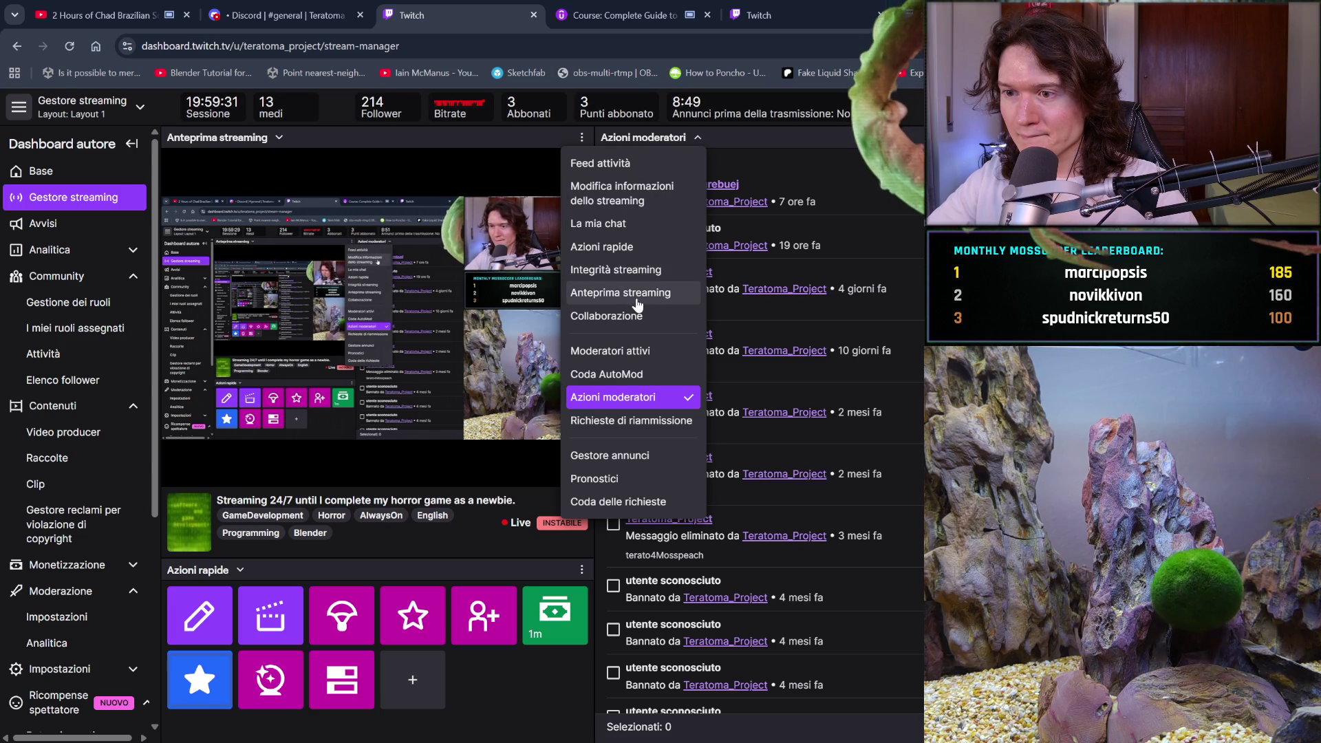
# Switch the widget to 'Integrità streaming' and go to the Potenziamenti e Punti canale settings page
pyautogui.click(646, 268)
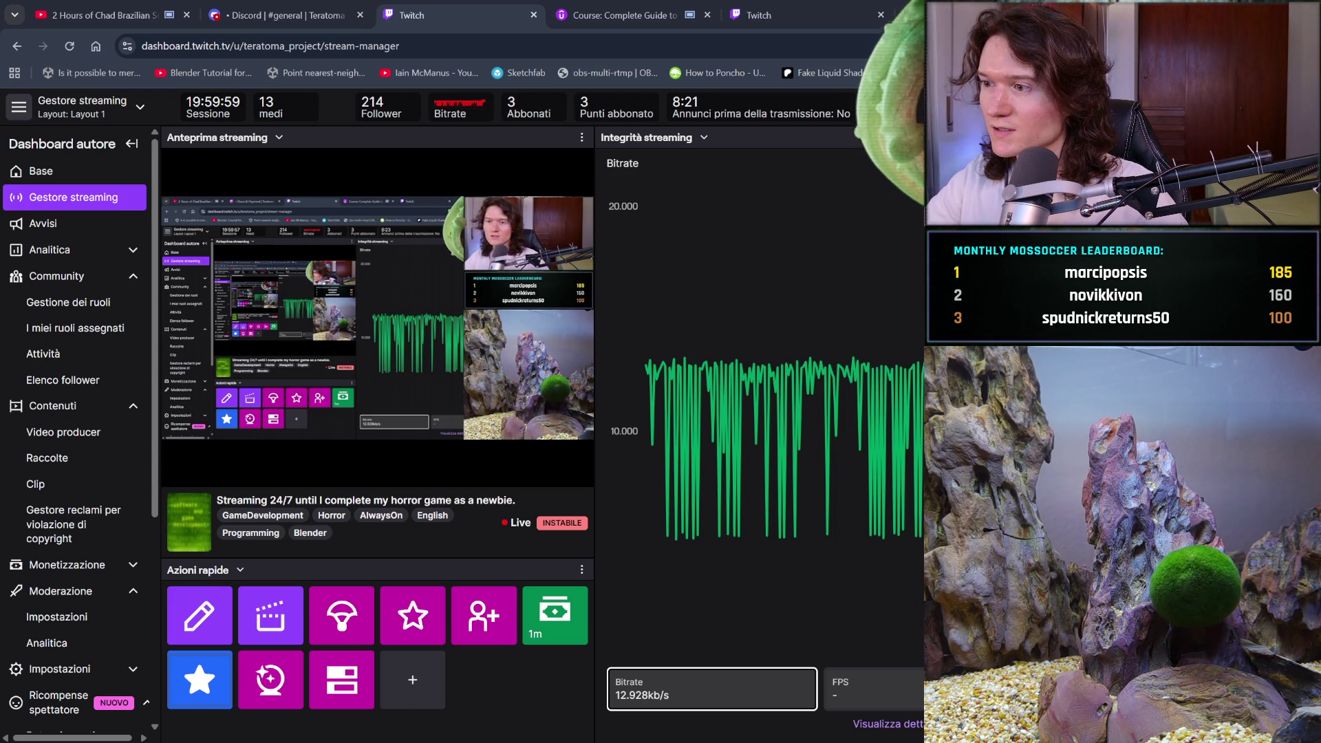
pyautogui.hotkey('ctrl', 'l')
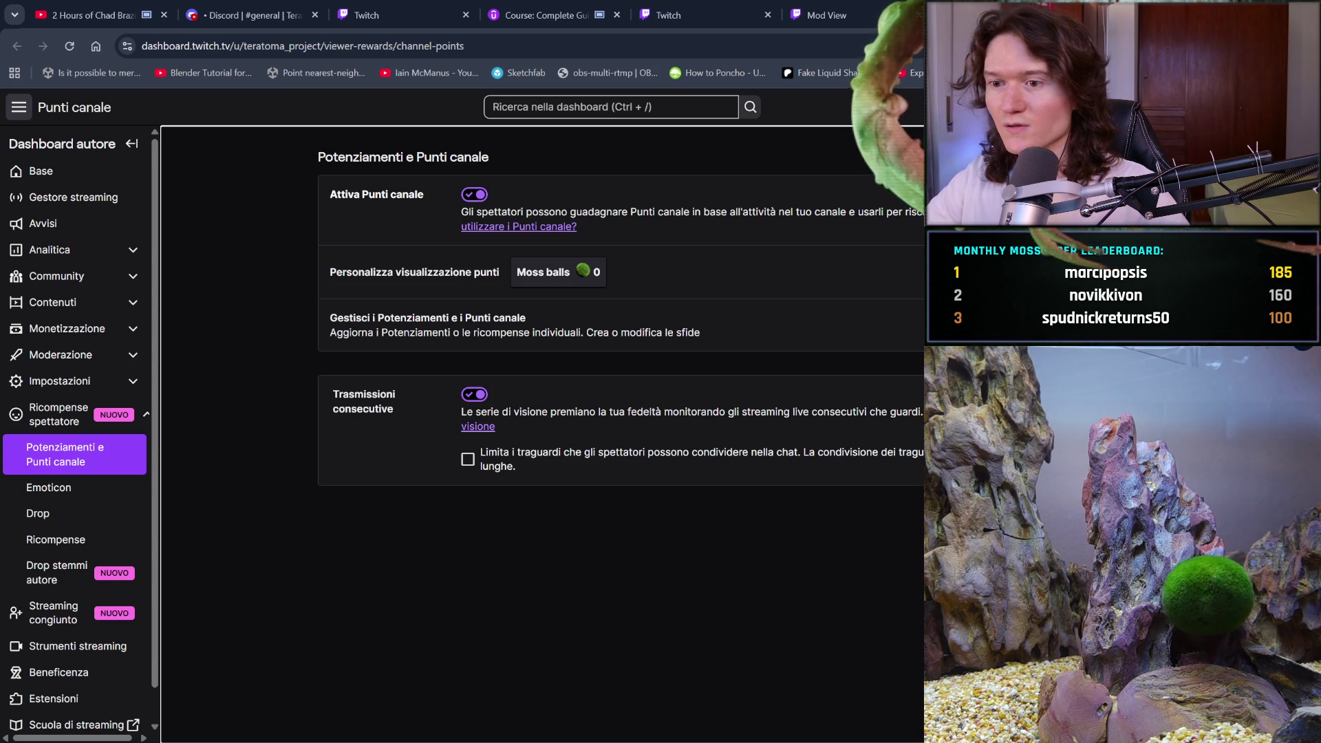
# From the Mod View help article, follow the twitch.tv/moderator link and open Mod View for Teratoma_Project
pyautogui.click(825, 15)
pyautogui.click(682, 15)
pyautogui.click(826, 15)
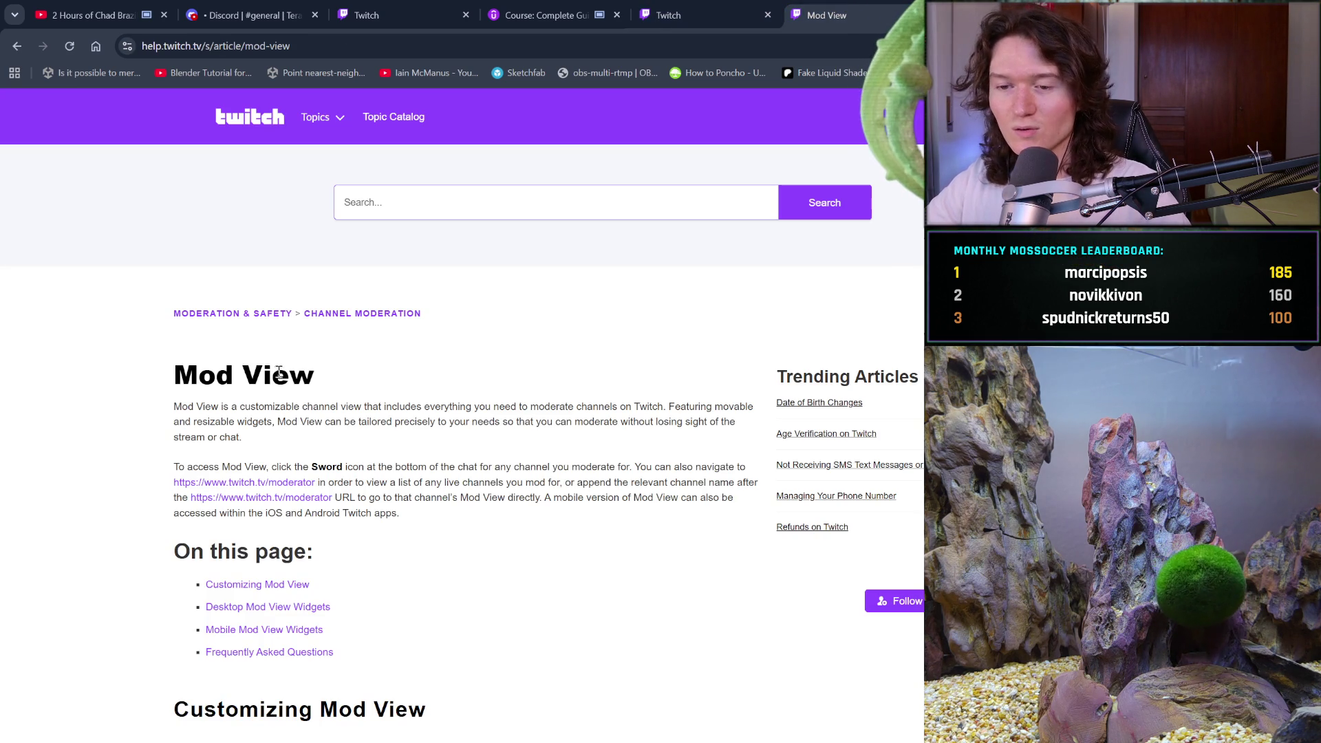
pyautogui.click(298, 482)
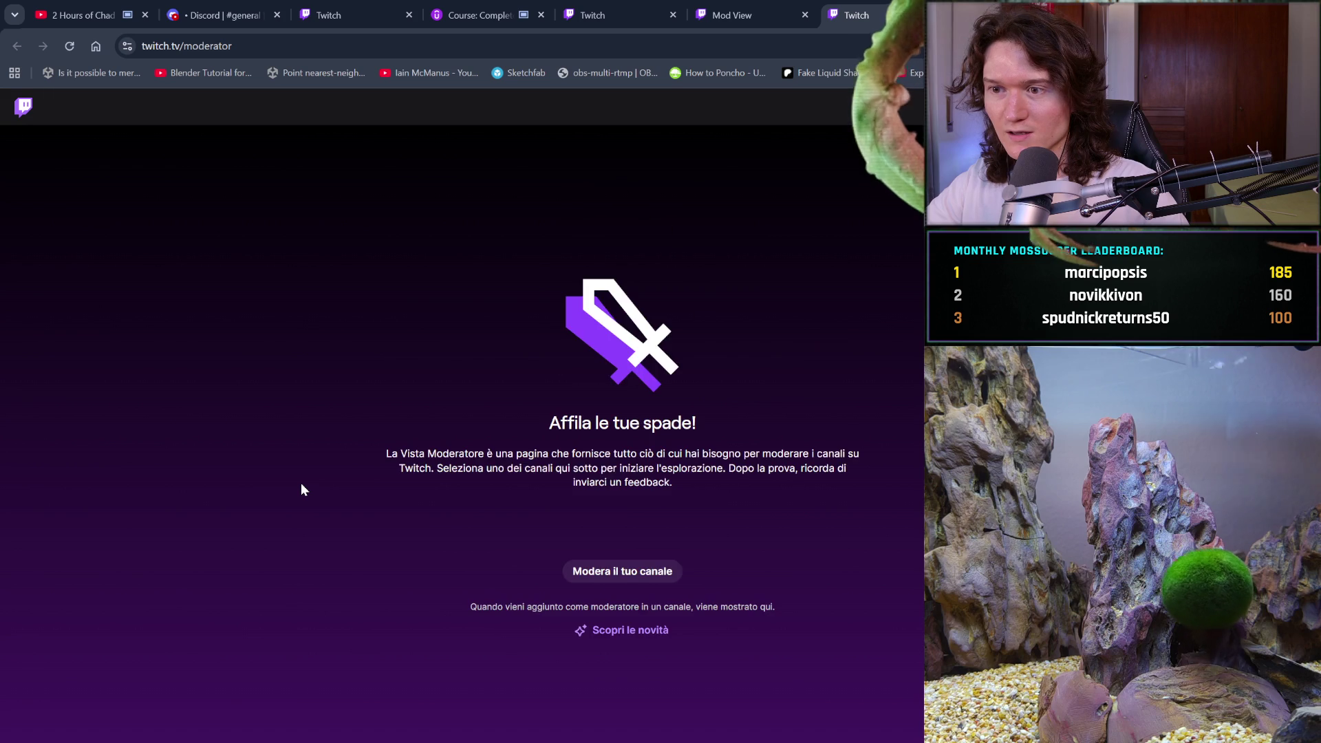
pyautogui.click(591, 575)
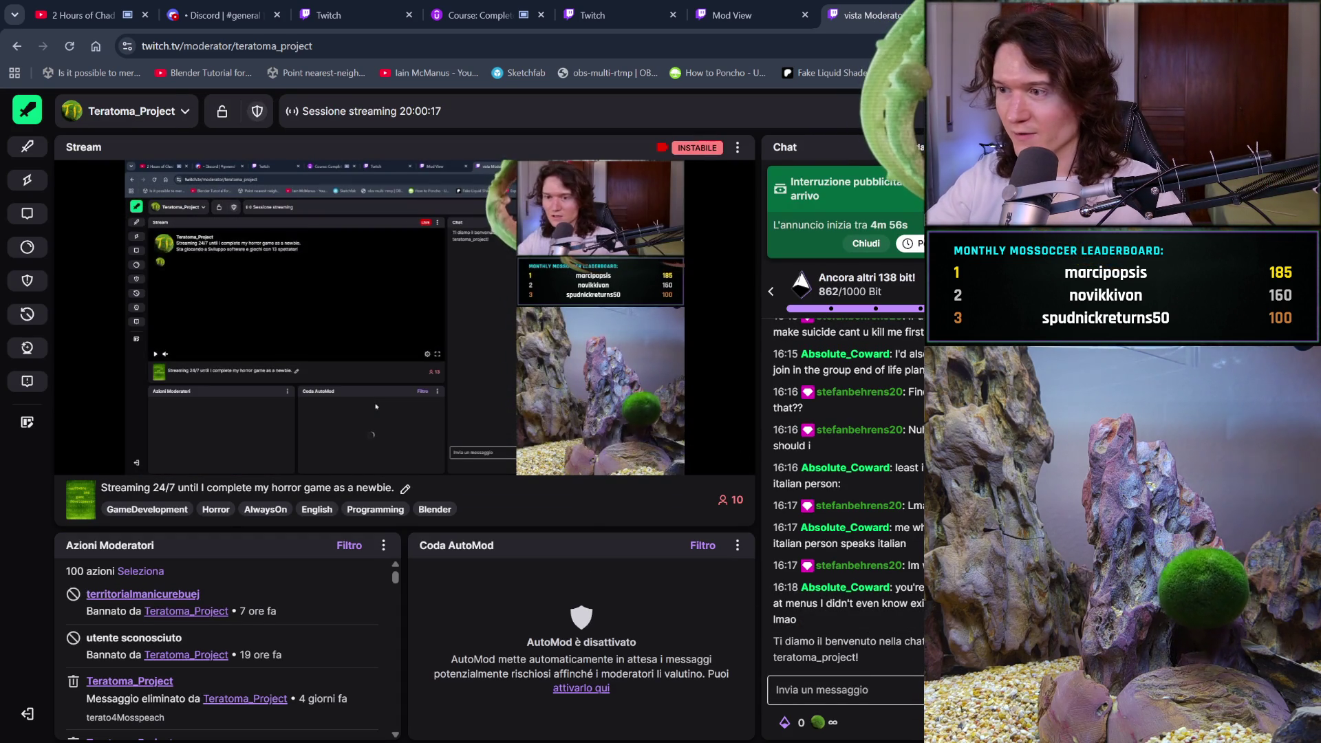
# Browse Mod View's sidebar panels: Coda delle richieste, Messaggi privati and Moderatori attivi
pyautogui.click(26, 247)
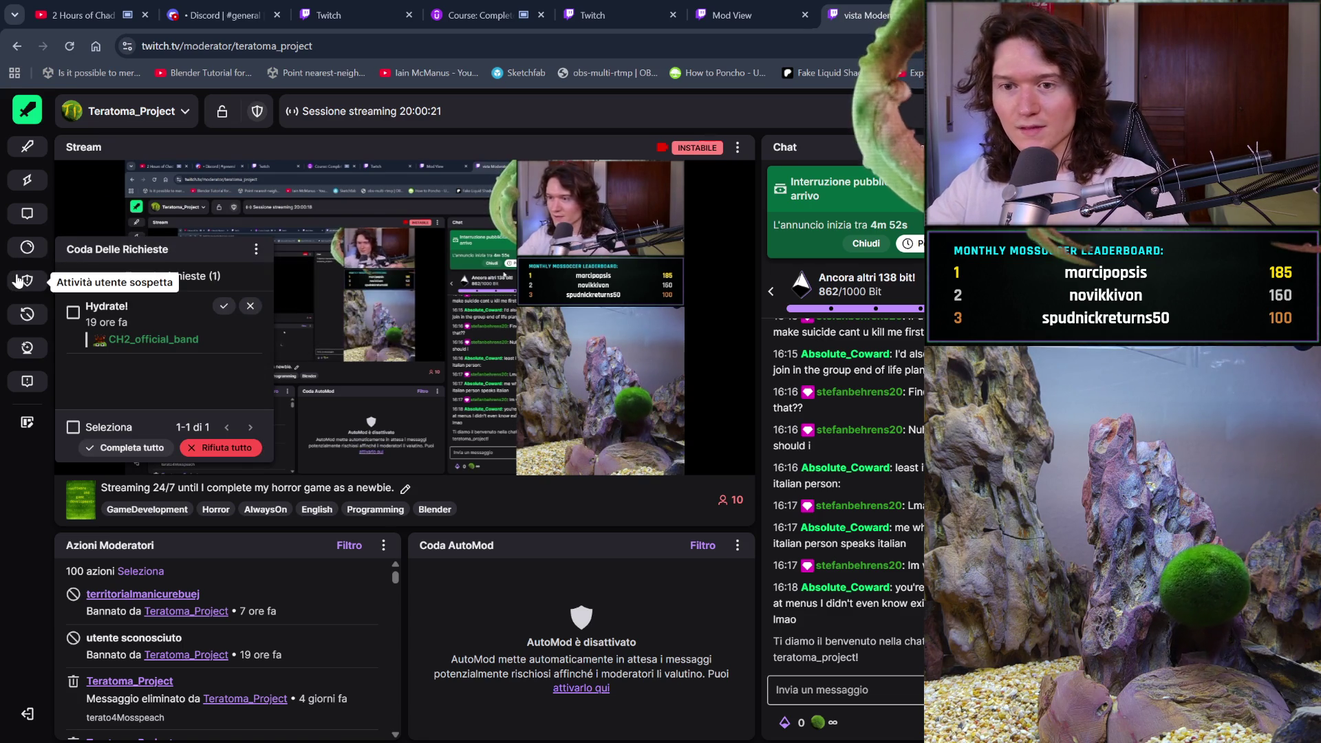
pyautogui.moveTo(403, 310)
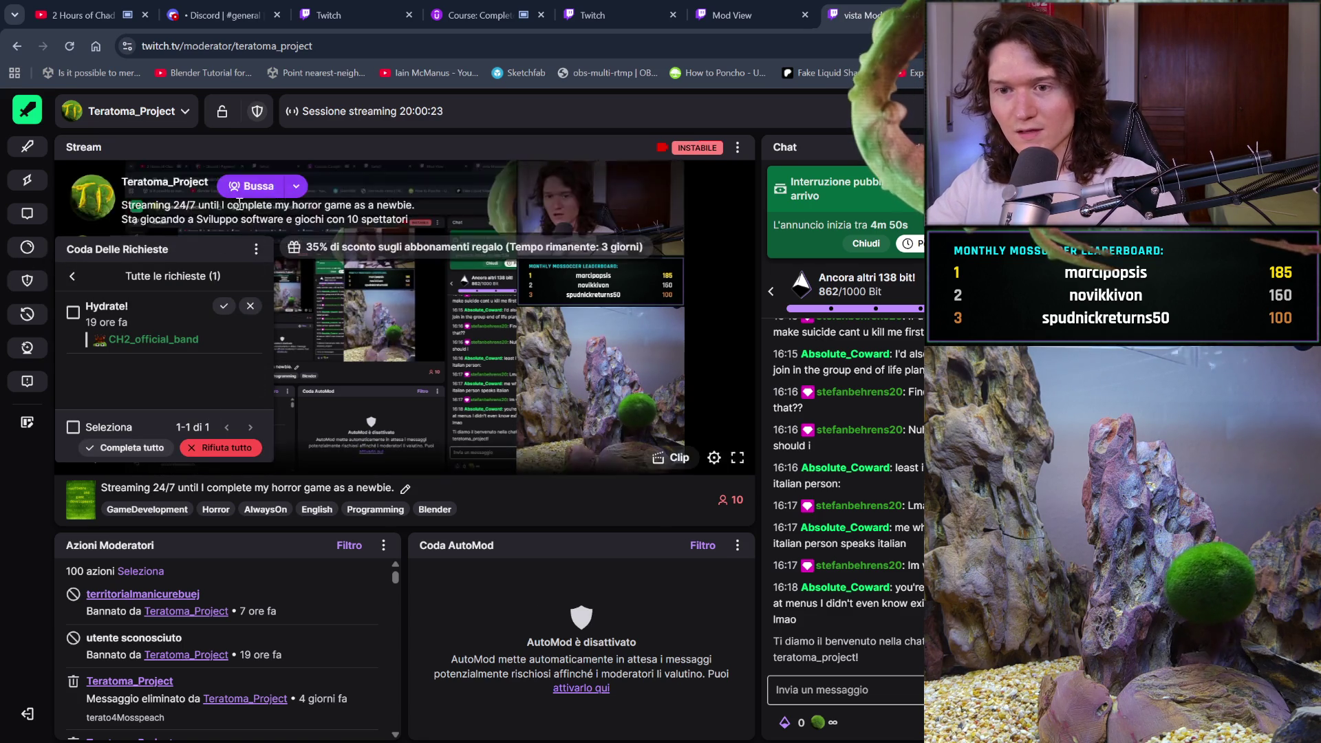
pyautogui.click(255, 249)
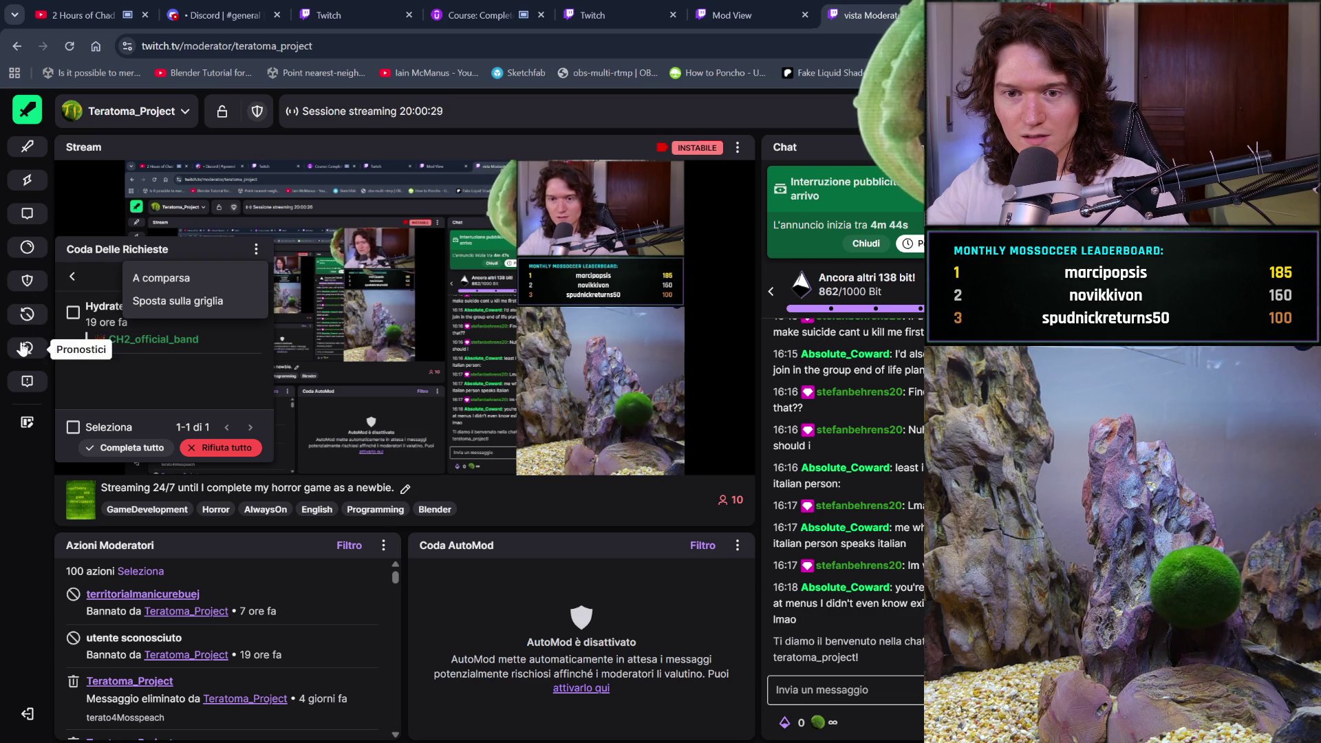
pyautogui.click(28, 214)
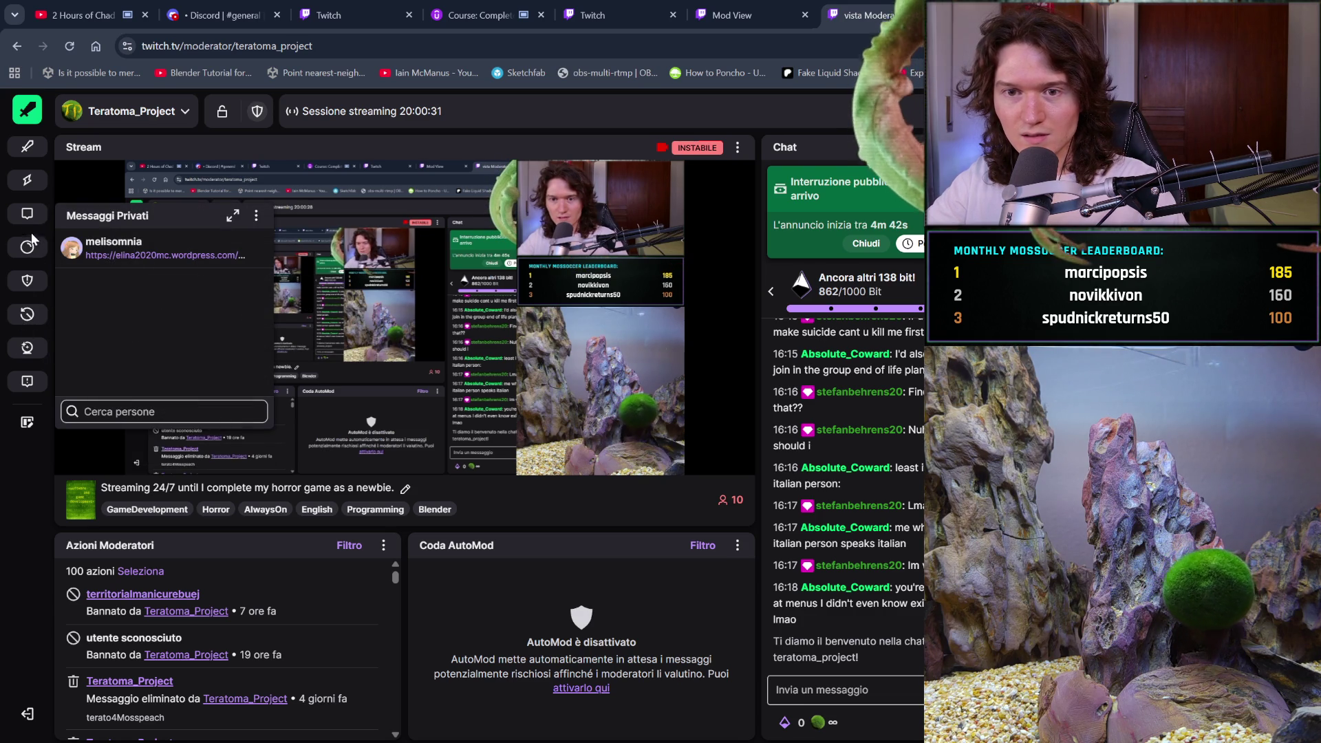
pyautogui.click(28, 246)
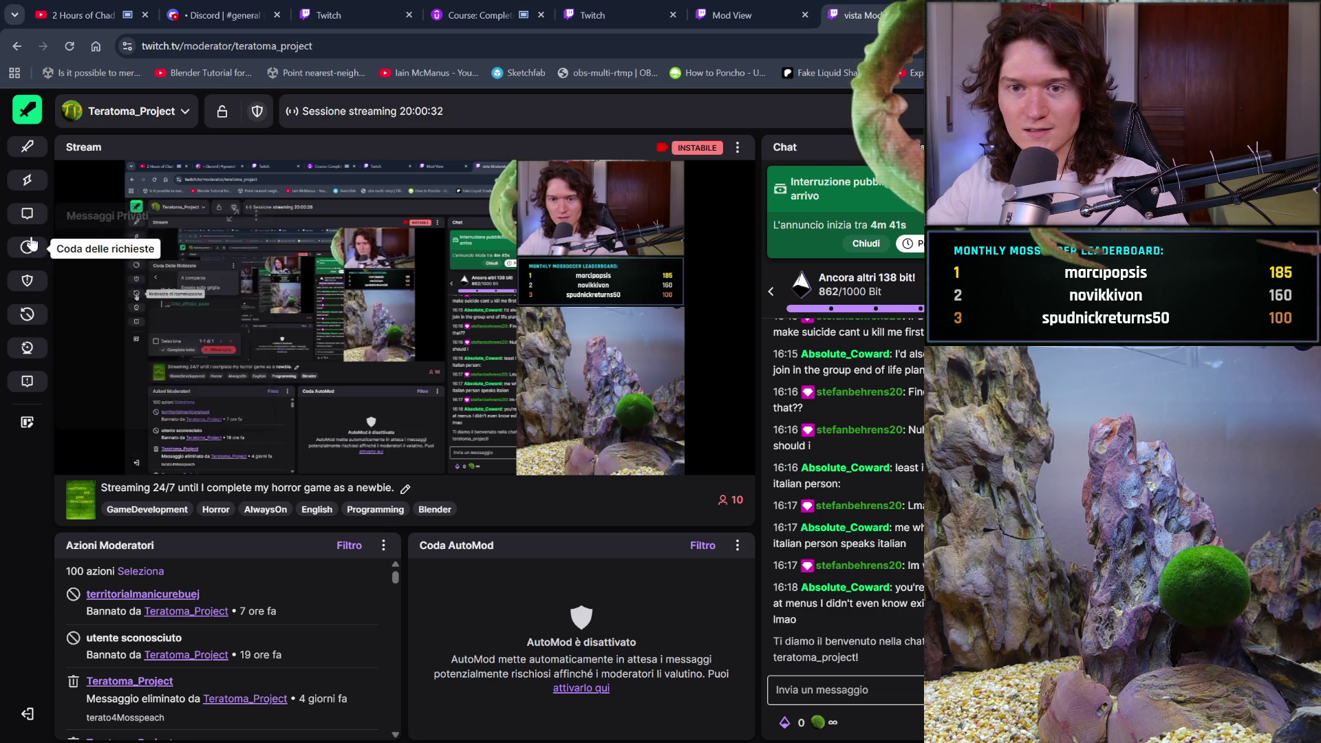
pyautogui.click(28, 145)
pyautogui.click(27, 248)
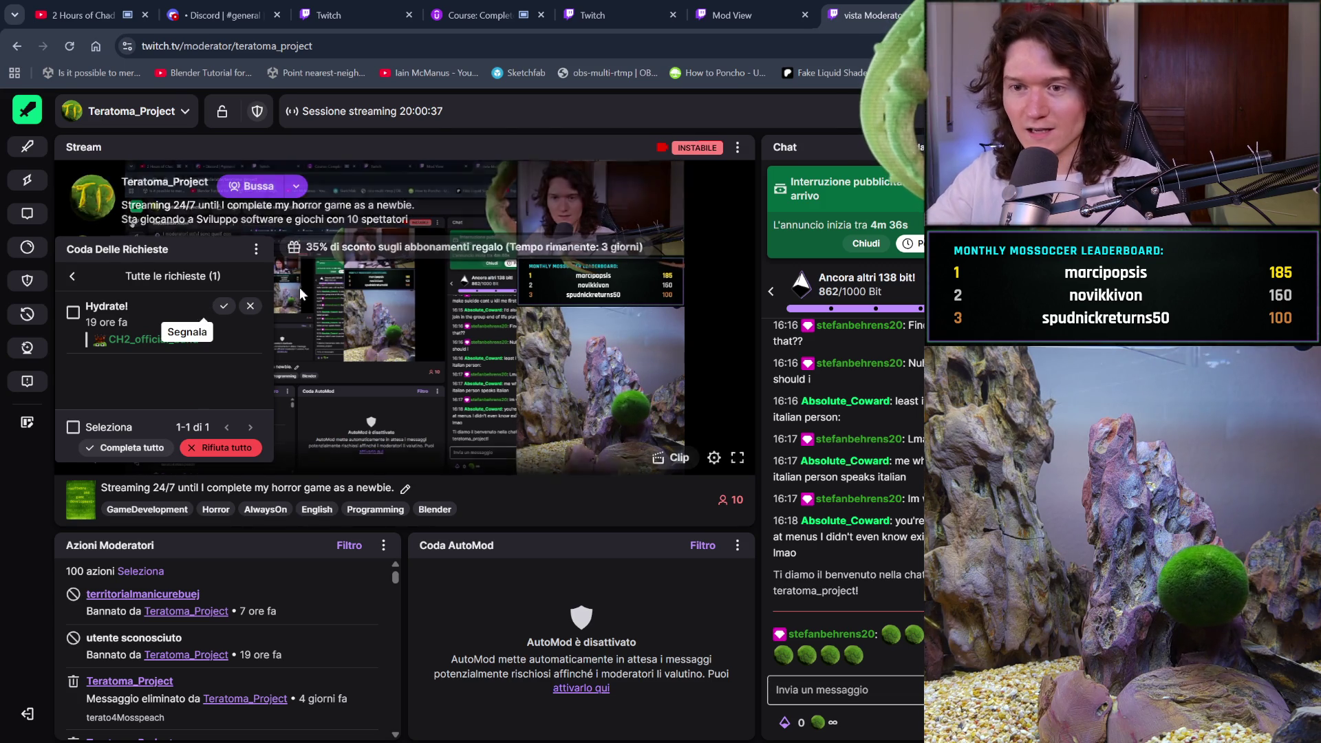
# Close the Mod View dashboard and its help article, leaving the reward queue tab
pyautogui.hotkey('ctrl', 'Tab')
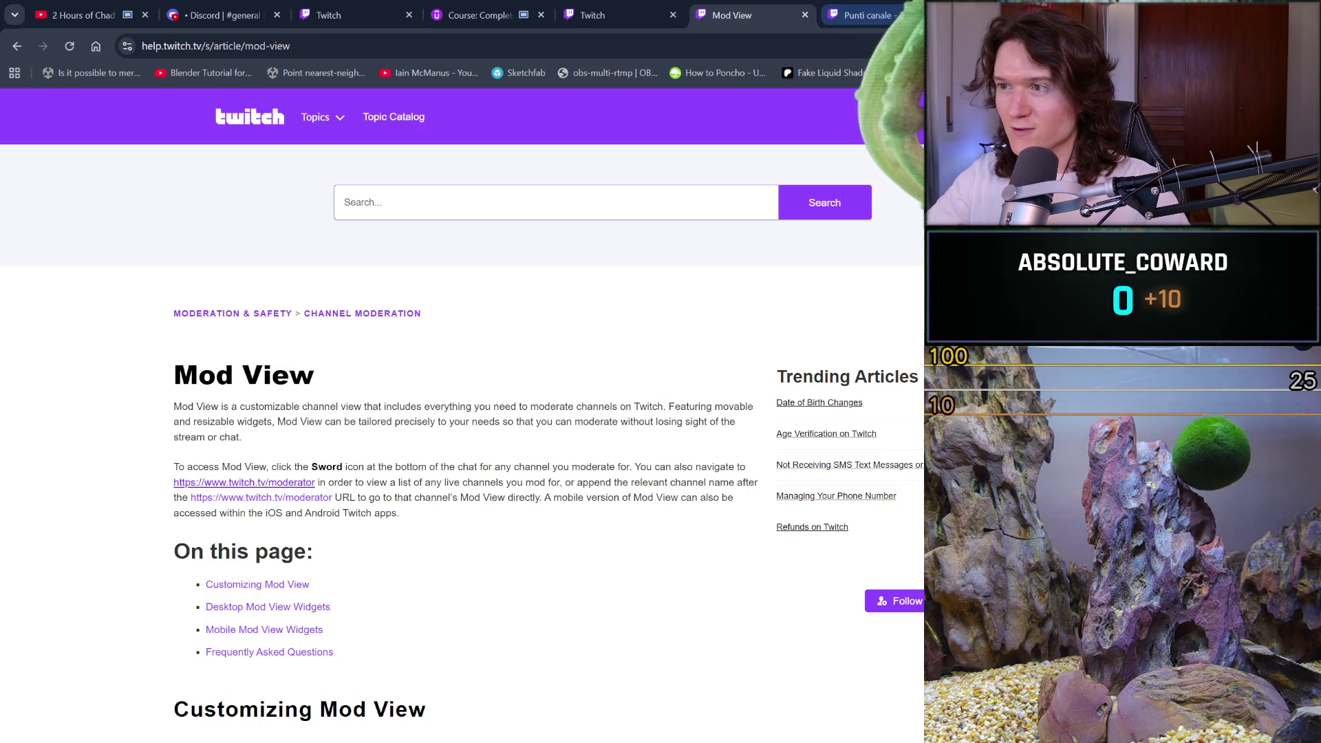
pyautogui.hotkey('ctrl', 'w')
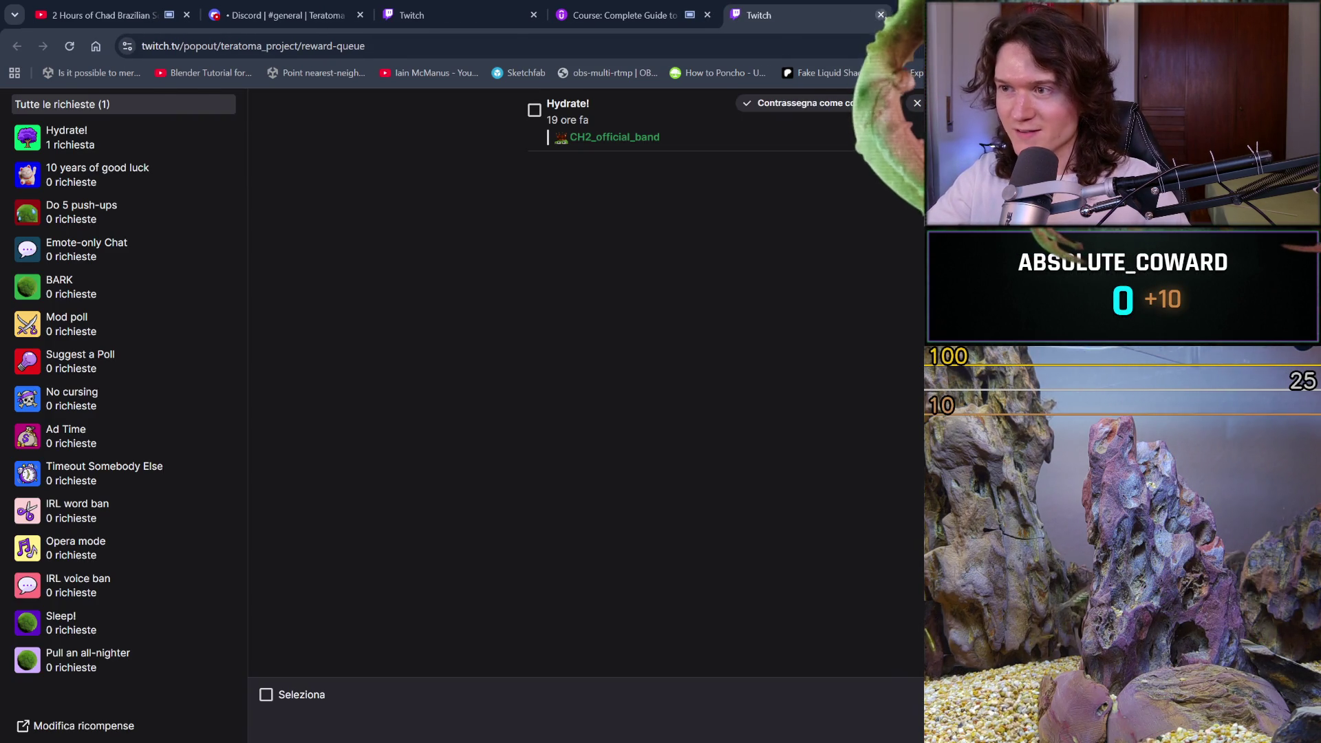
# Close the reward-queue popout tab, revealing the Blender bald head sculpt
pyautogui.hotkey('ctrl', 'w')
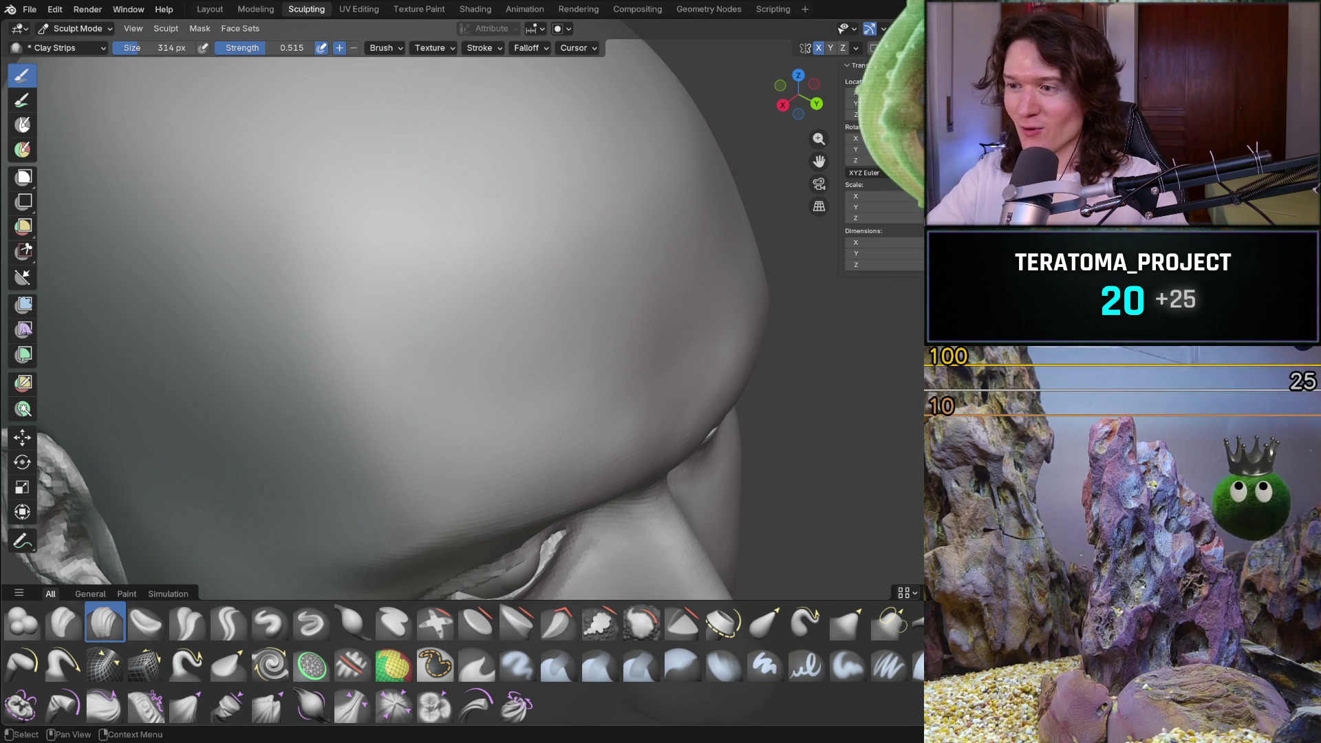
# Orbit round to the front of the head and shrink the sculpting brush to 216 px
pyautogui.moveTo(495, 310)
pyautogui.mouseDown(button='middle')
pyautogui.moveTo(445, 446)
pyautogui.moveTo(370, 372)
pyautogui.moveTo(424, 368)
pyautogui.mouseUp(button='middle')
pyautogui.scroll(-5, 444, 446)
pyautogui.scroll(4, 439, 363)
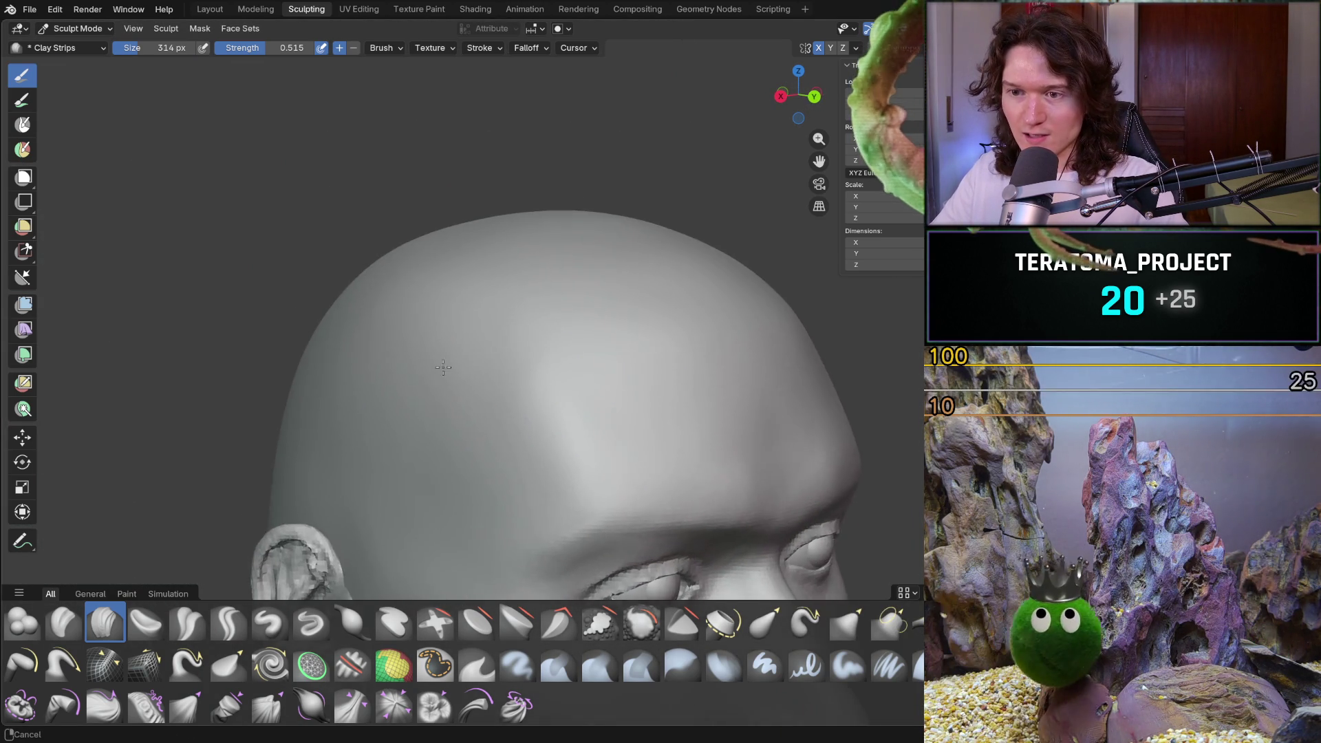
pyautogui.scroll(3, 439, 363)
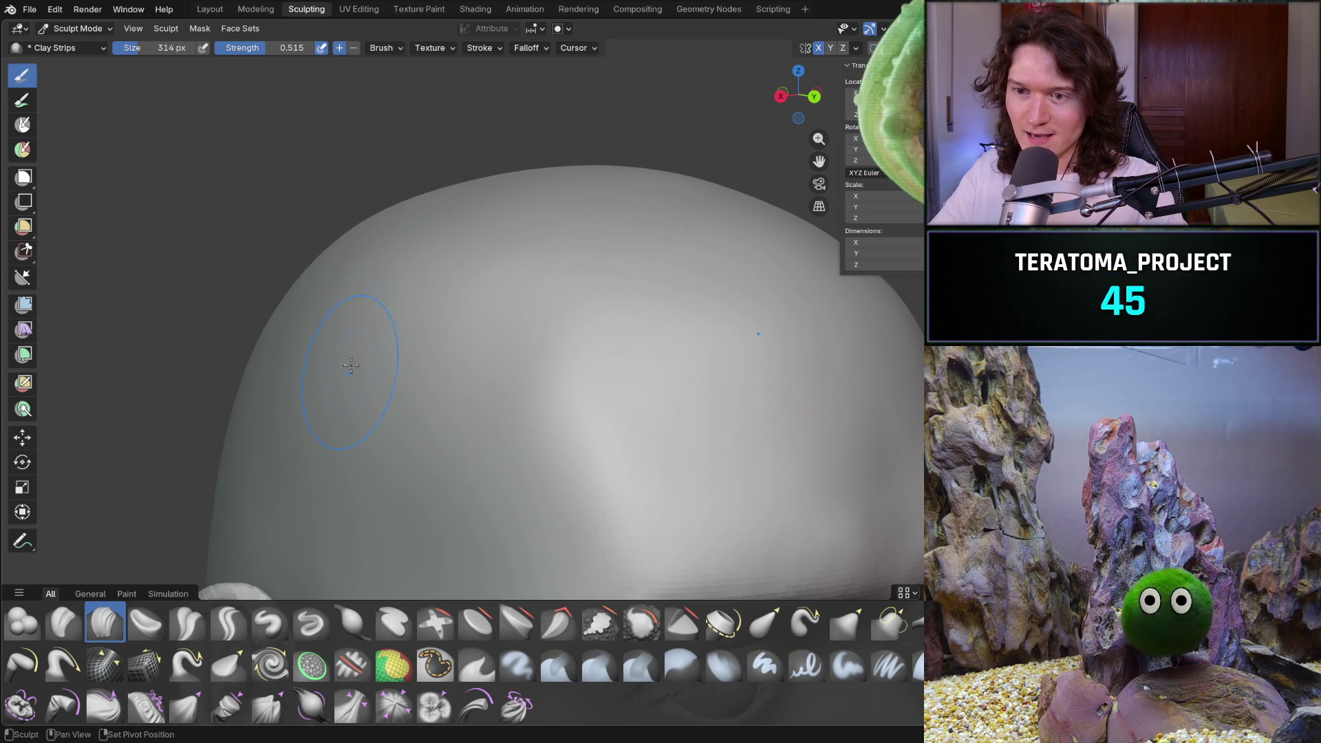
pyautogui.scroll(-3, 449, 254)
pyautogui.scroll(-3, 495, 310)
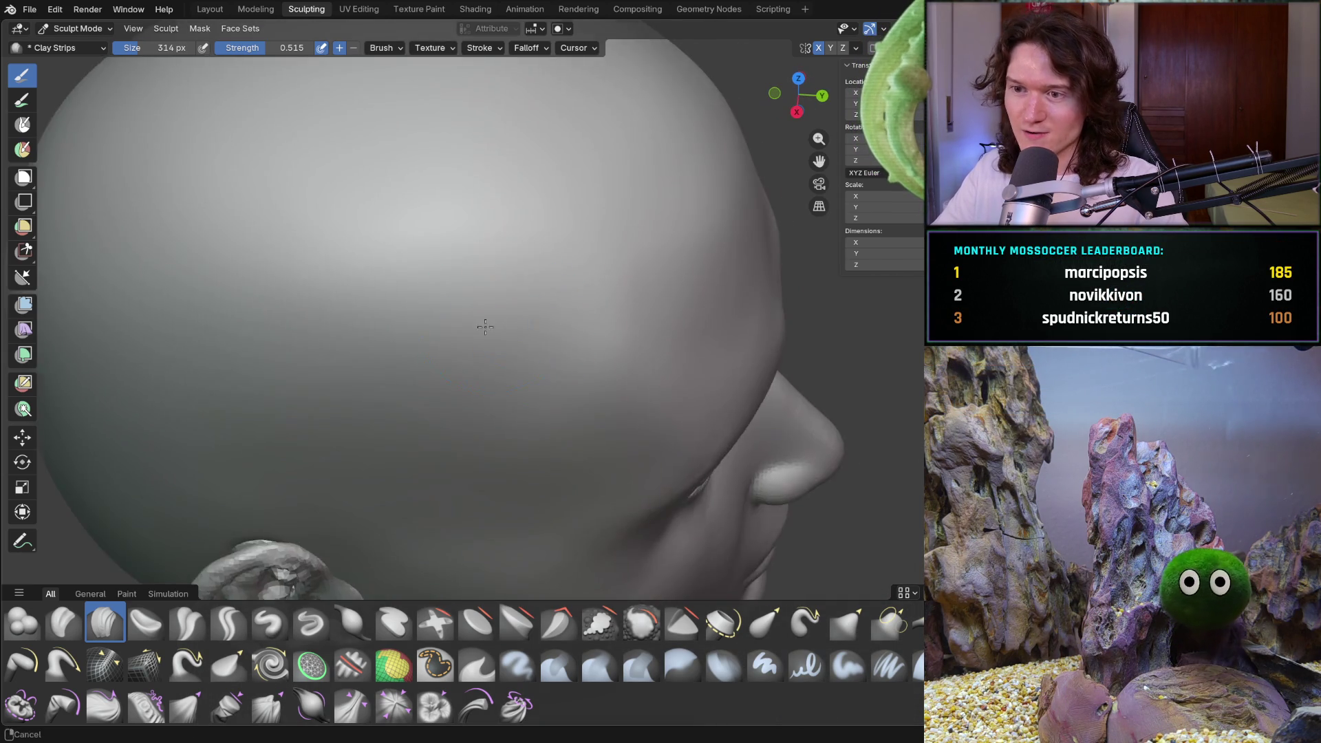
pyautogui.moveTo(495, 309); pyautogui.dragTo(509, 357, button='middle')
pyautogui.scroll(2, 509, 358)
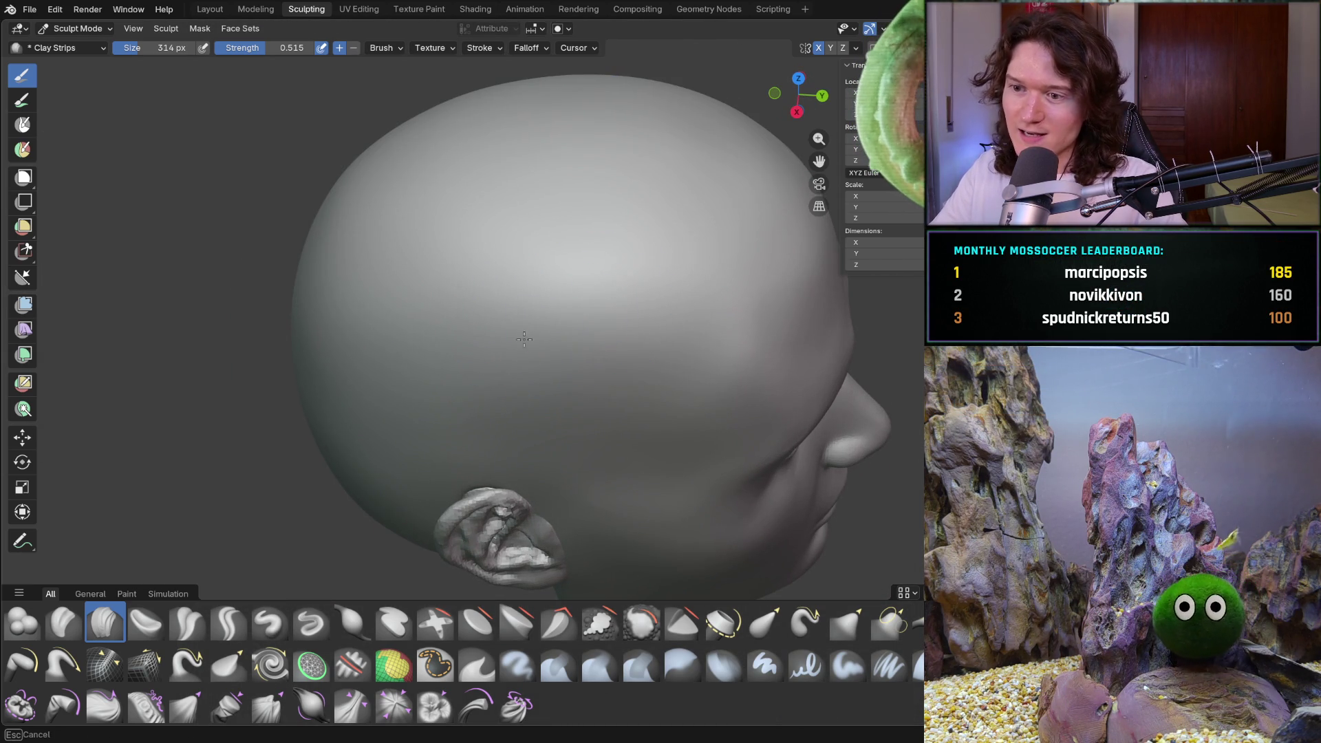
pyautogui.scroll(-3, 617, 422)
pyautogui.moveTo(616, 423)
pyautogui.mouseDown(button='middle')
pyautogui.moveTo(476, 397)
pyautogui.moveTo(520, 403)
pyautogui.mouseUp(button='middle')
pyautogui.scroll(3, 476, 398)
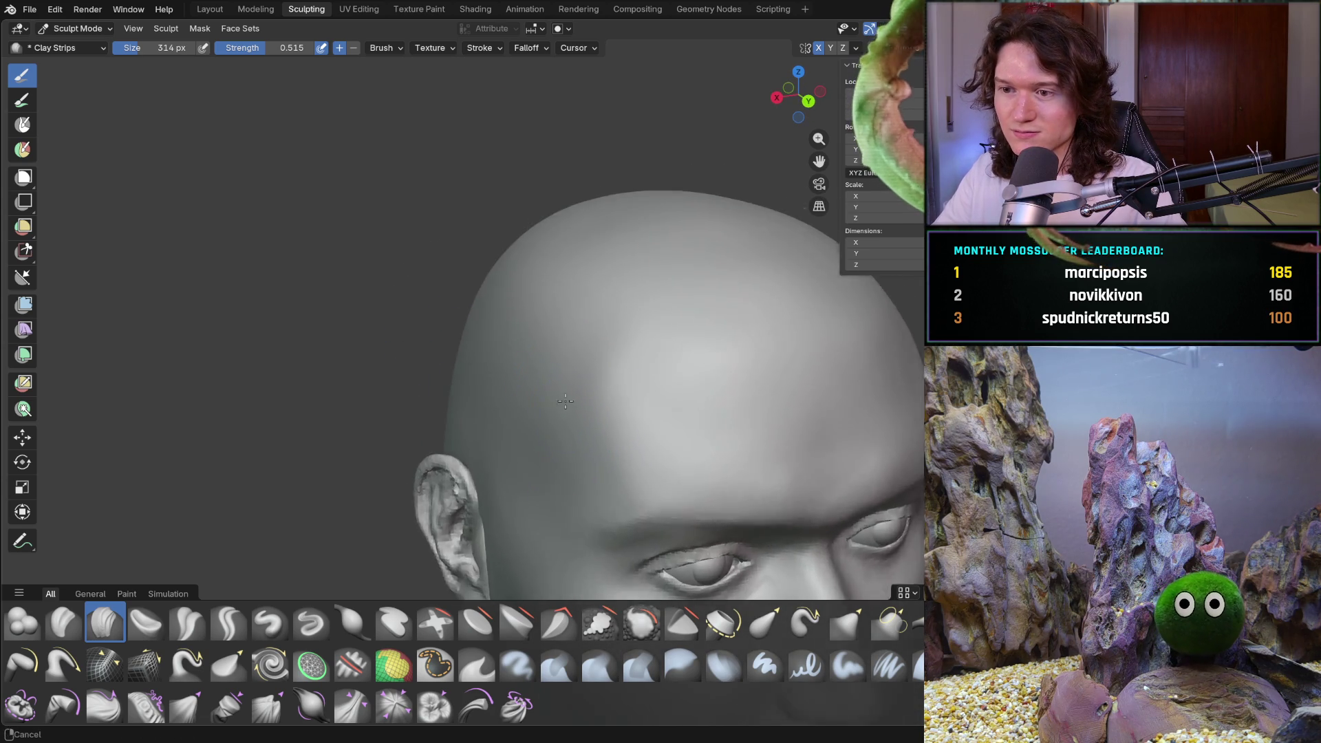
pyautogui.scroll(2, 520, 403)
pyautogui.scroll(3, 520, 403)
pyautogui.press('f')
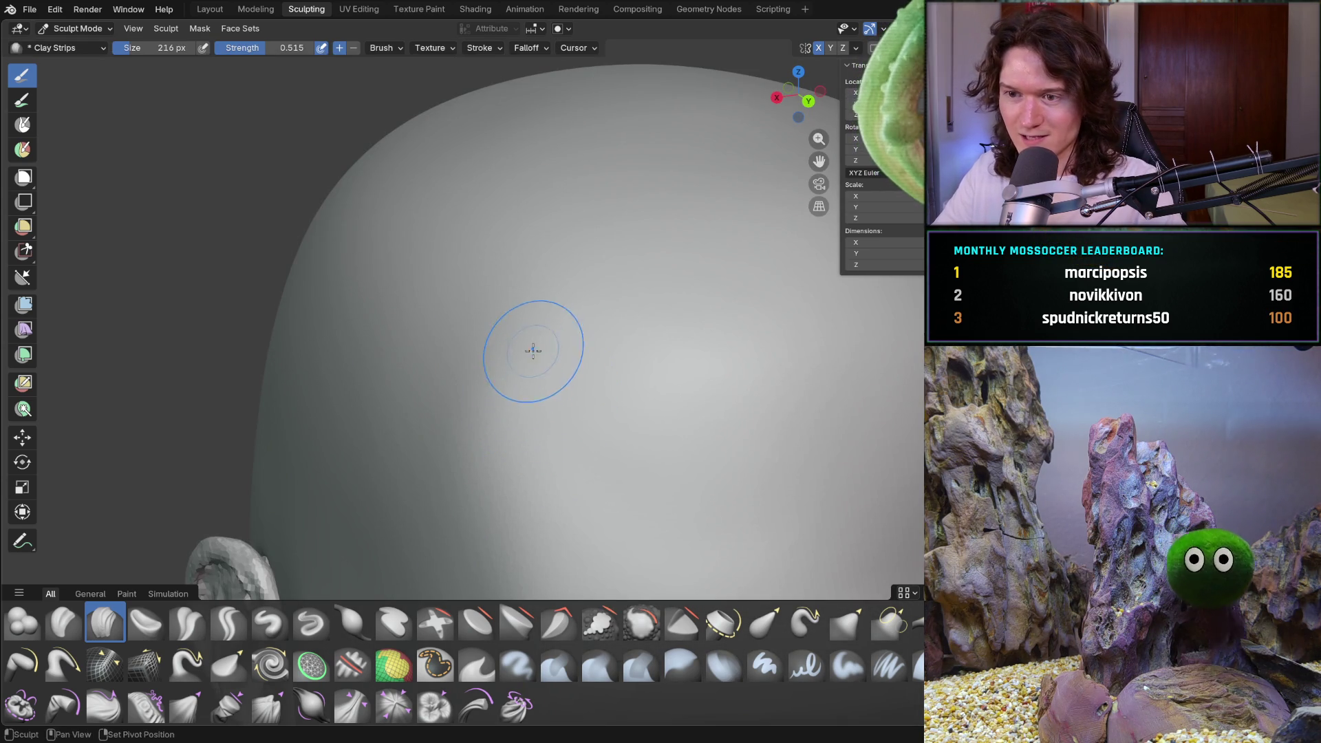
pyautogui.click(547, 306)
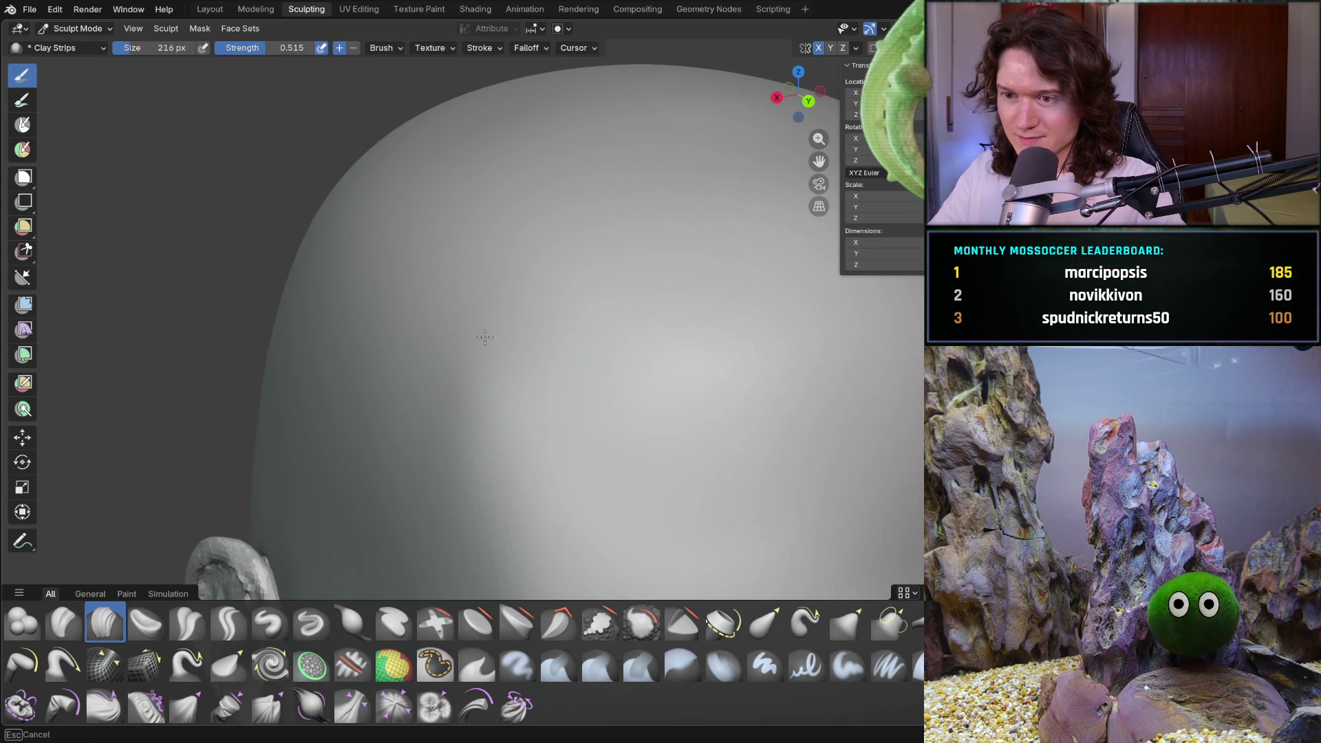
pyautogui.scroll(-5, 551, 408)
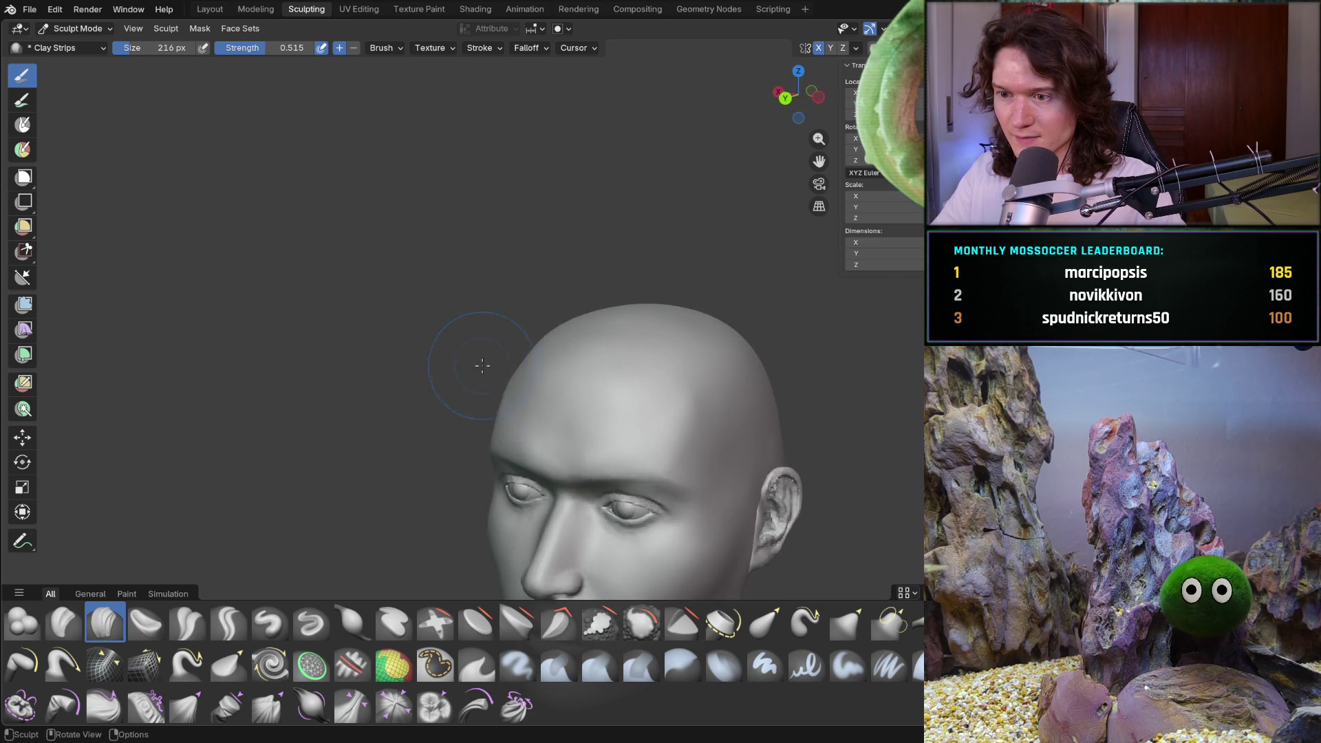
# Turn the view so the whole face — eyes, nose and mouth — is seen from the front
pyautogui.moveTo(551, 409); pyautogui.dragTo(578, 413, button='middle')
pyautogui.scroll(3, 600, 424)
pyautogui.scroll(3, 601, 424)
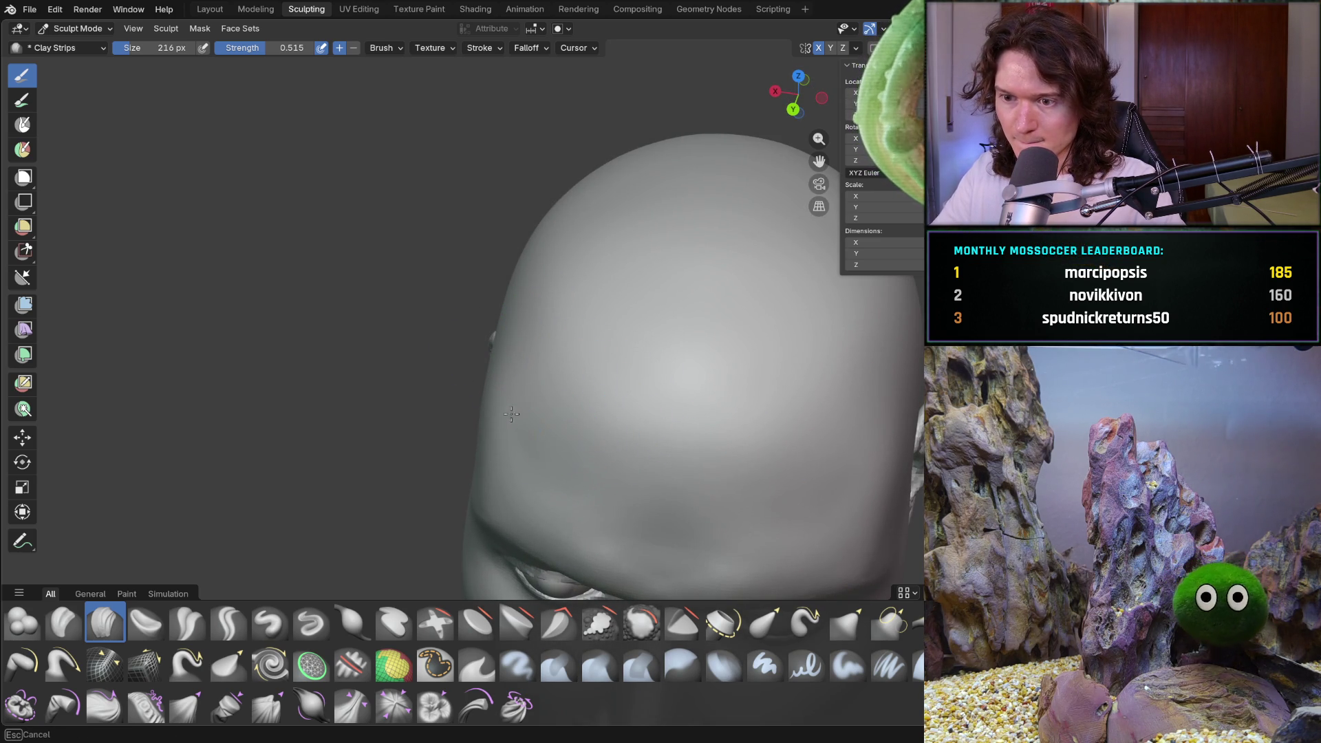
pyautogui.scroll(-4, 567, 370)
pyautogui.moveTo(567, 371); pyautogui.dragTo(620, 372, button='middle')
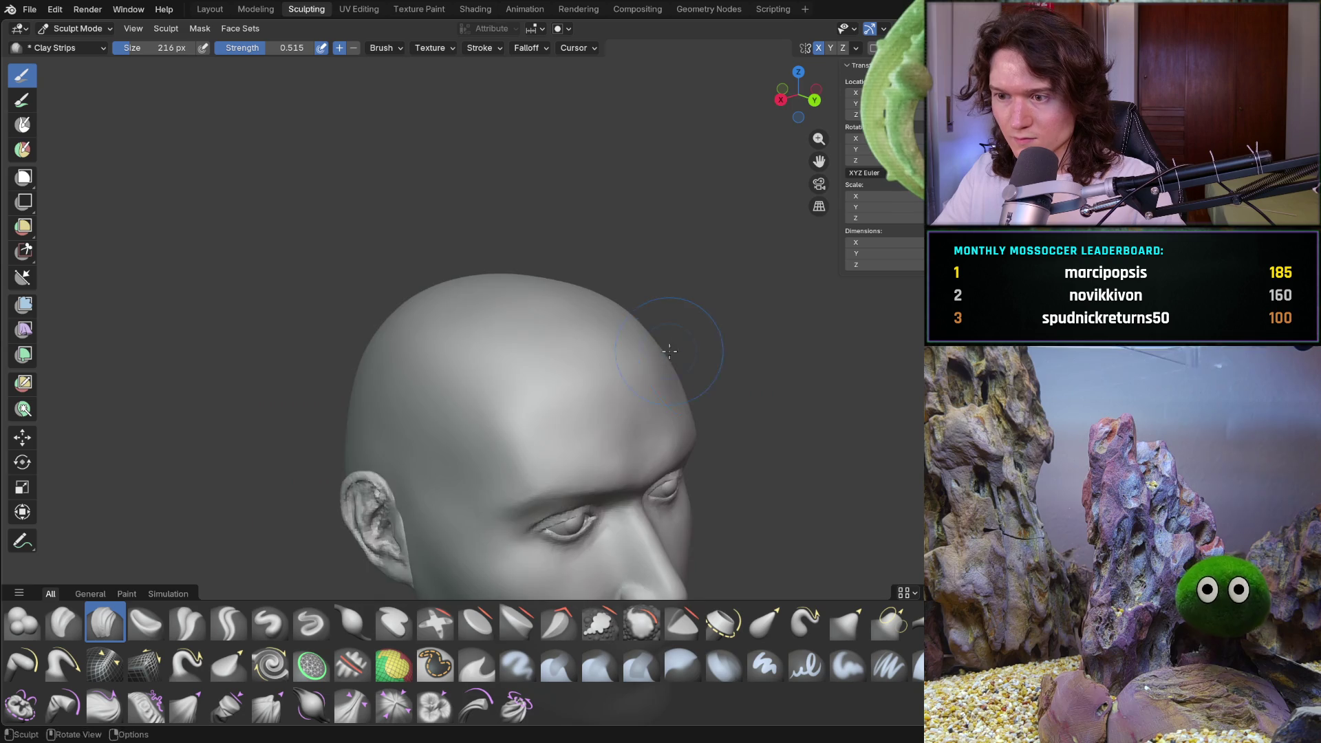
pyautogui.scroll(5, 602, 331)
pyautogui.scroll(5, 602, 332)
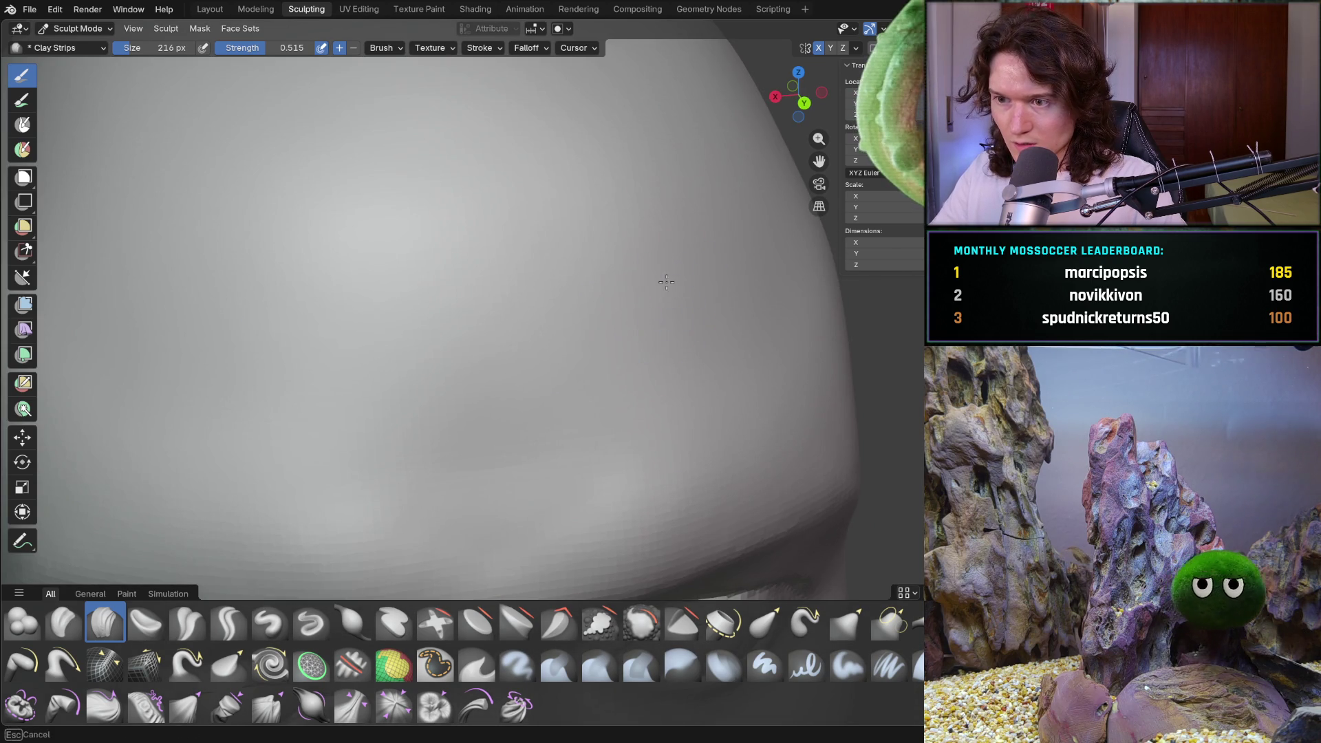
pyautogui.scroll(-6, 692, 273)
pyautogui.moveTo(619, 352)
pyautogui.mouseDown(button='middle')
pyautogui.moveTo(635, 388)
pyautogui.moveTo(656, 397)
pyautogui.moveTo(617, 390)
pyautogui.mouseUp(button='middle')
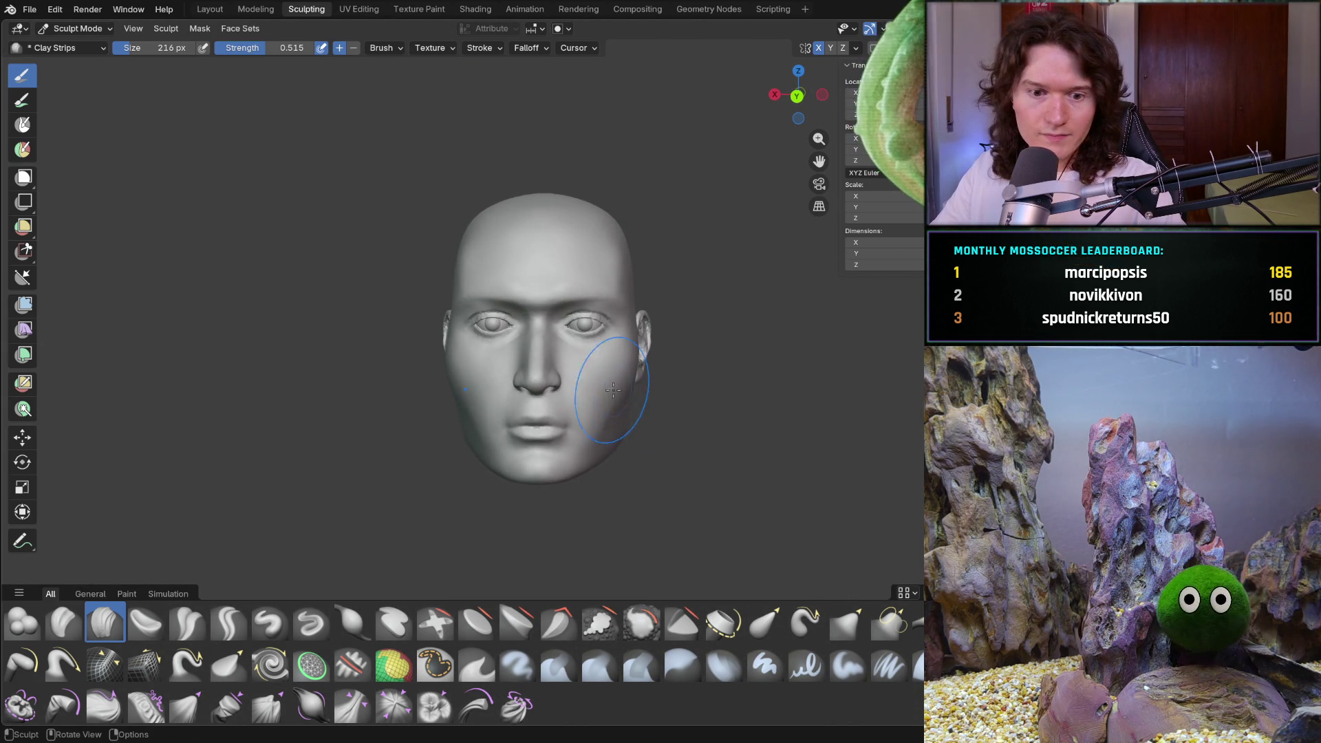
pyautogui.moveTo(446, 410); pyautogui.dragTo(491, 395, button='middle')
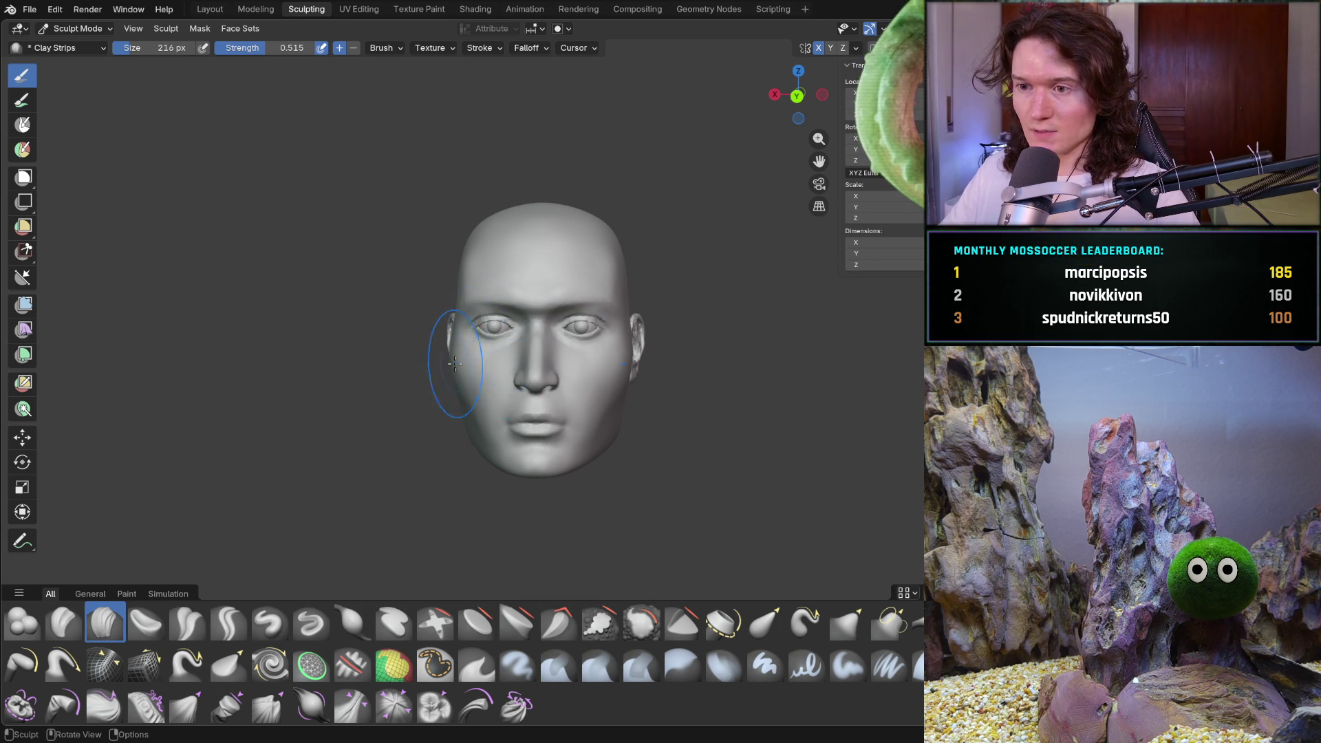
# View the head in side profile and save the sculpt as V2_main_char_9.blend with Ctrl+S
pyautogui.moveTo(510, 363); pyautogui.dragTo(550, 380, button='middle')
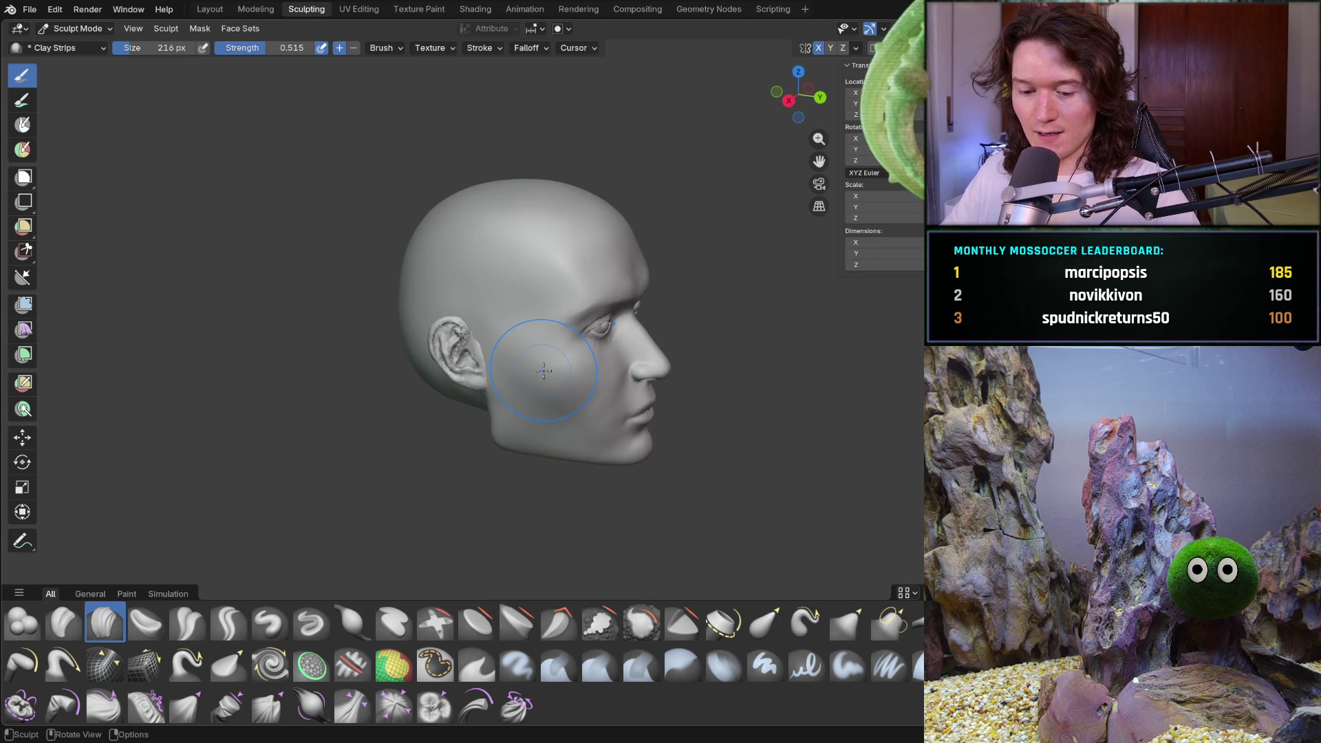
pyautogui.hotkey('ctrl', 's')
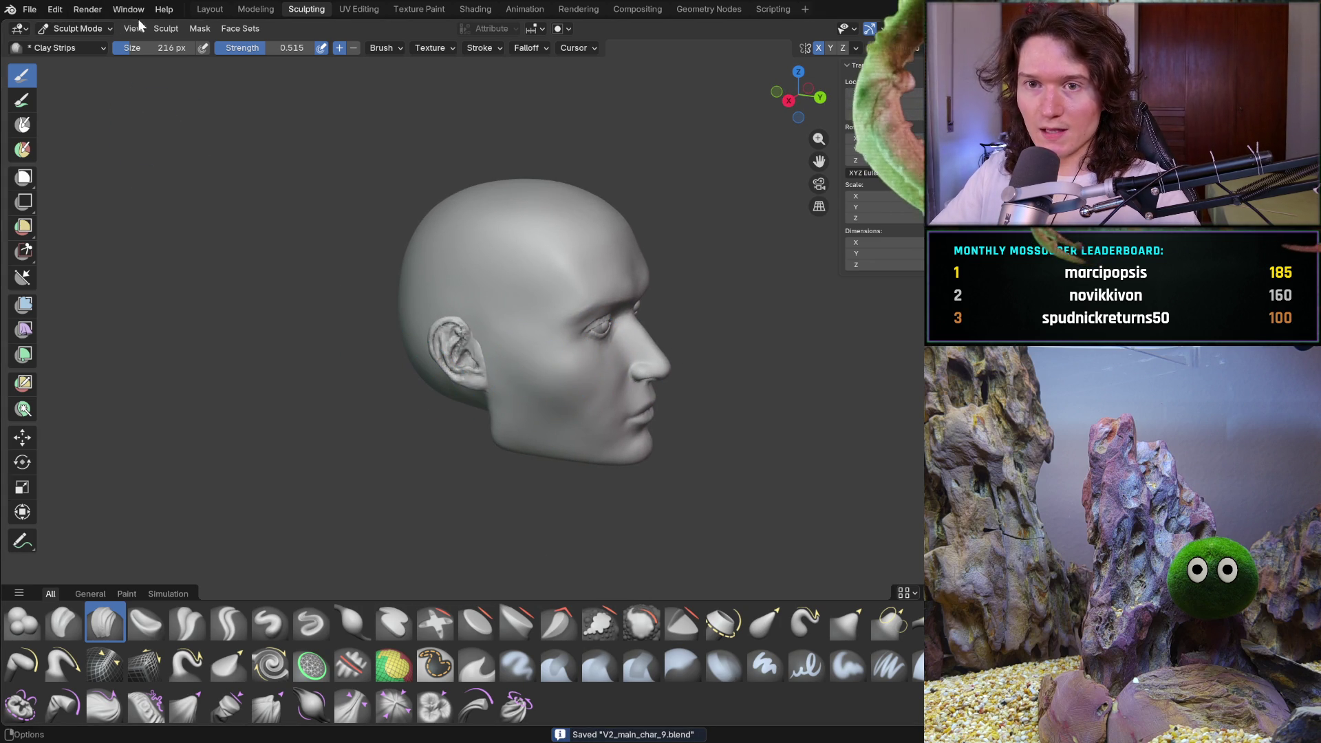
pyautogui.click(210, 9)
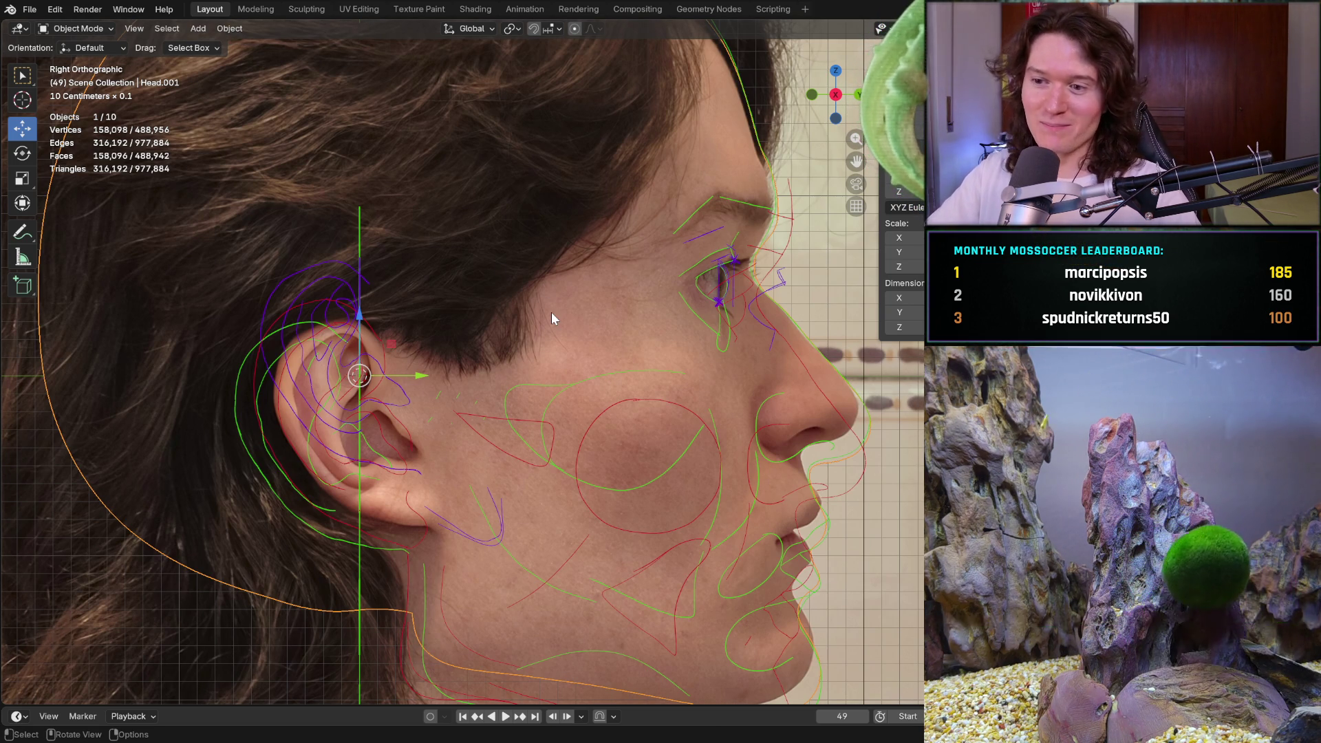
# Leave the orthographic side view and hide the reference photo and annotation overlays
pyautogui.press('KP_4')
pyautogui.press('KP_4')
pyautogui.press('KP_4')
pyautogui.scroll(-2, 552, 312)
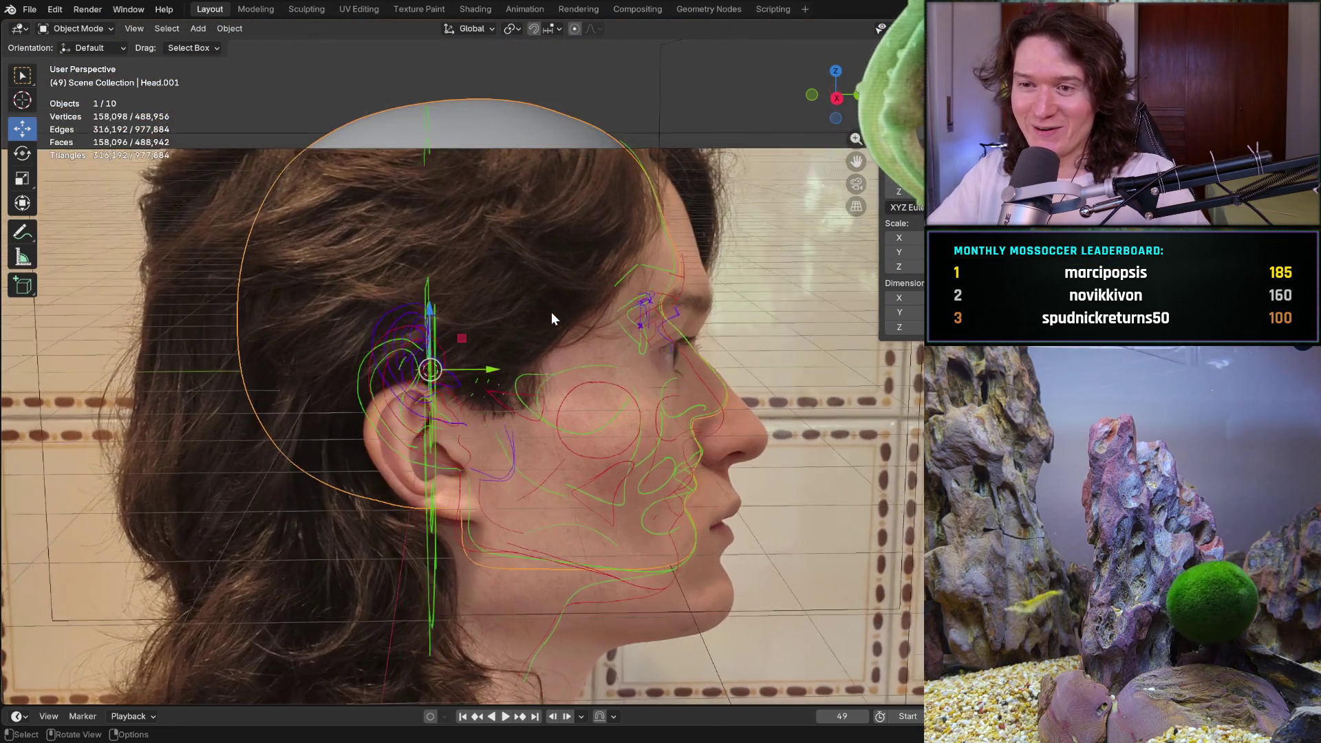
pyautogui.scroll(-1, 552, 312)
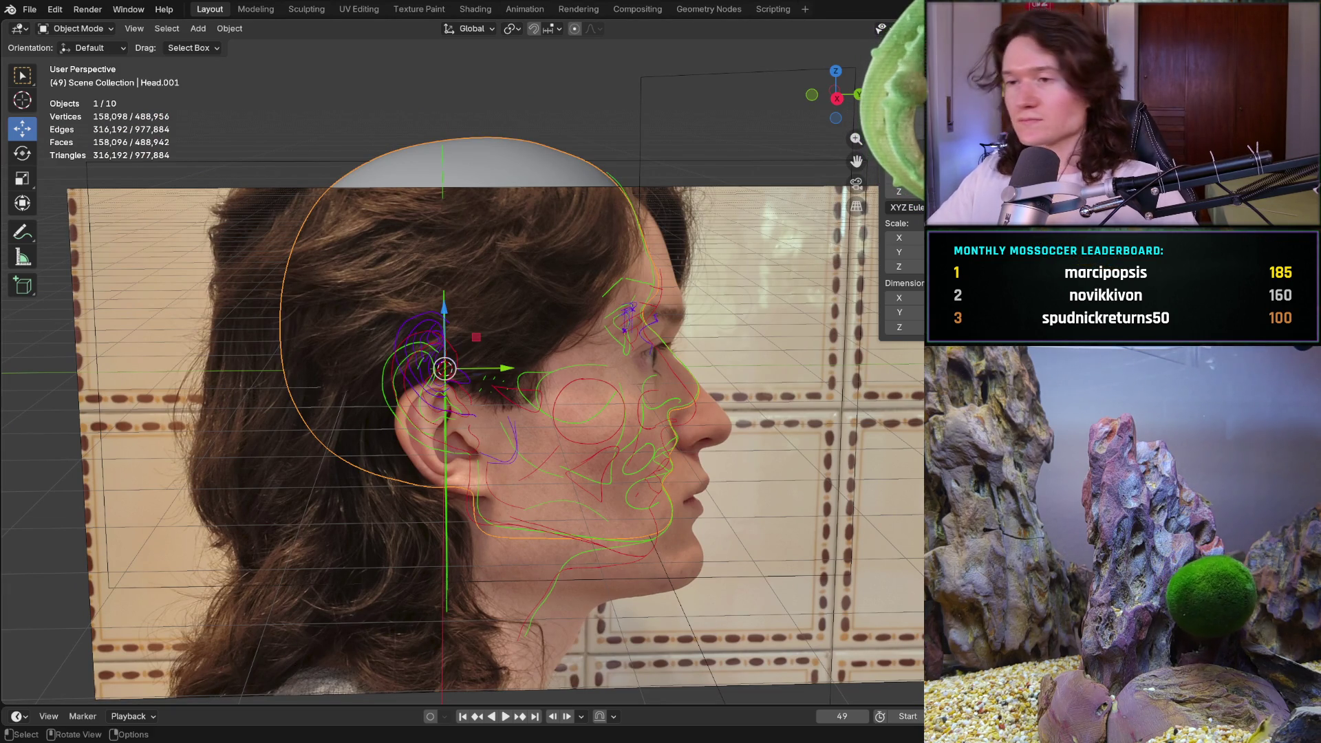
pyautogui.hotkey('shift', 'alt', 'z')
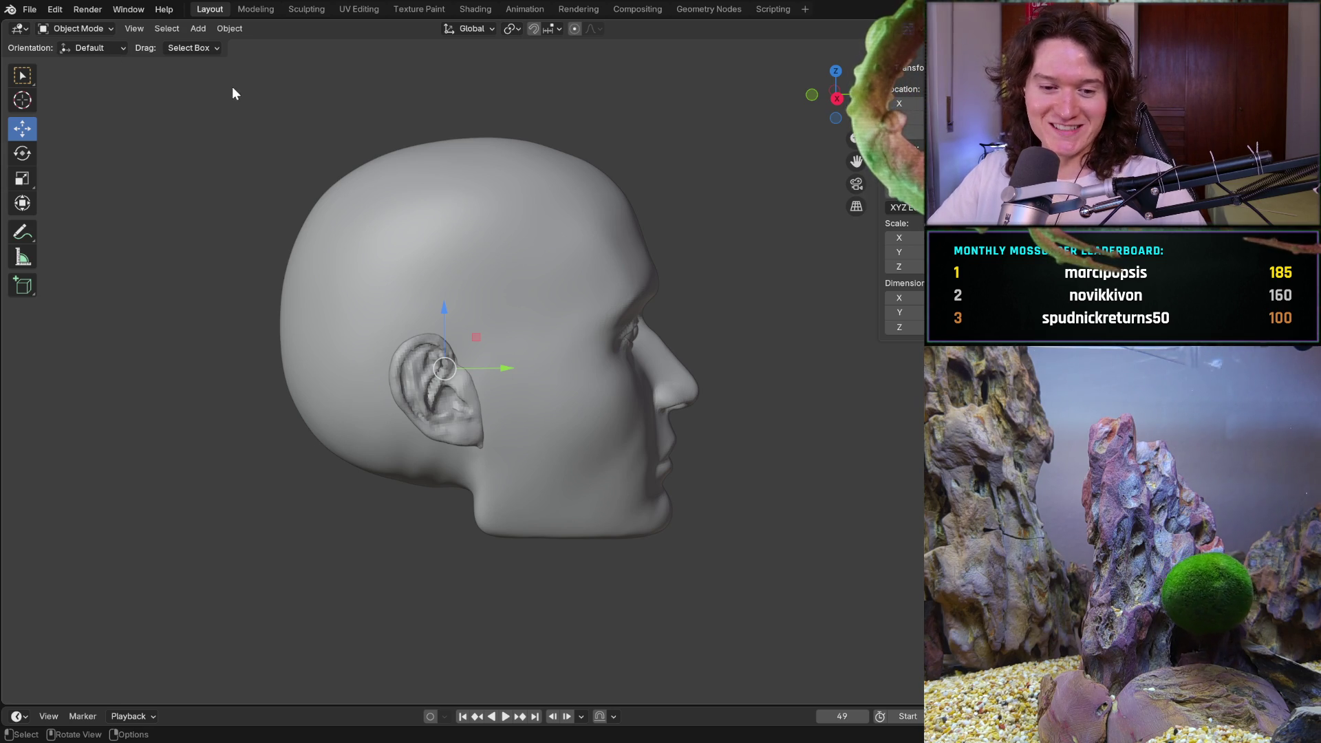
# Add a new UV sphere to the scene from the Add > Mesh menu
pyautogui.click(233, 29)
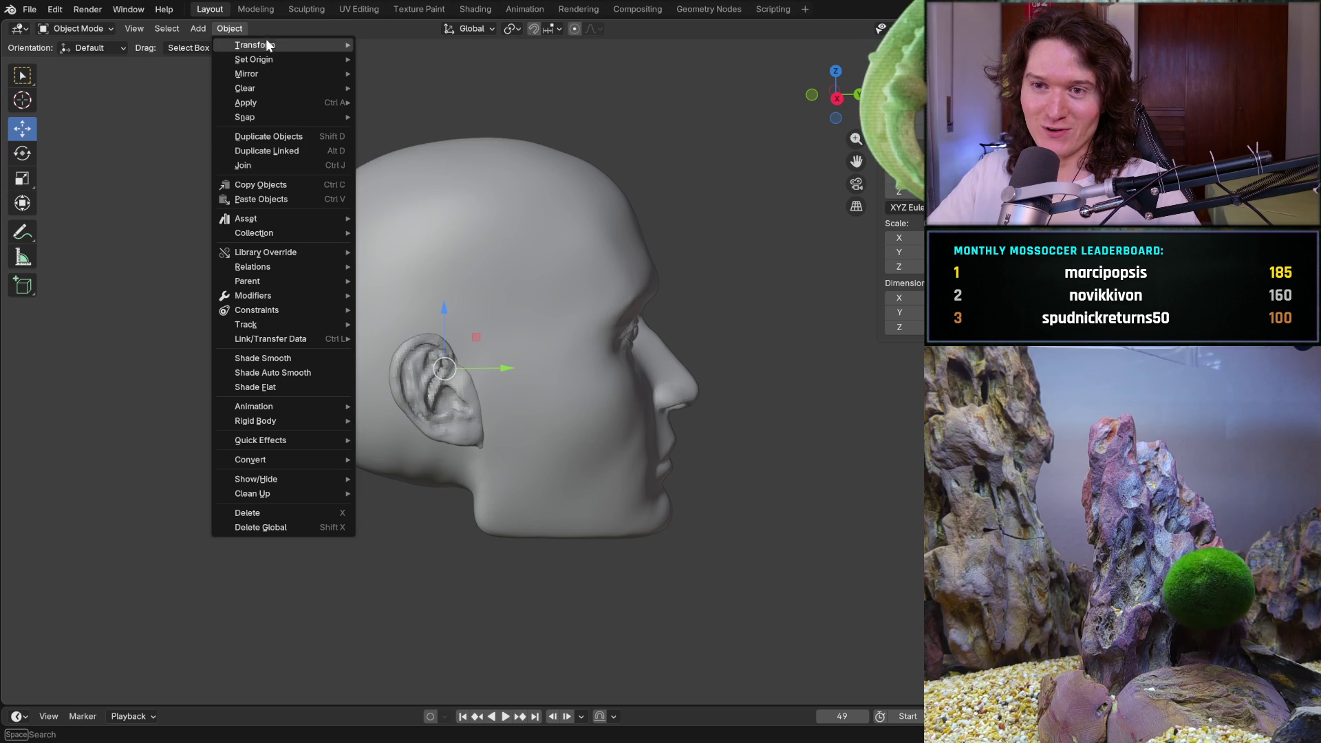
pyautogui.press('Escape')
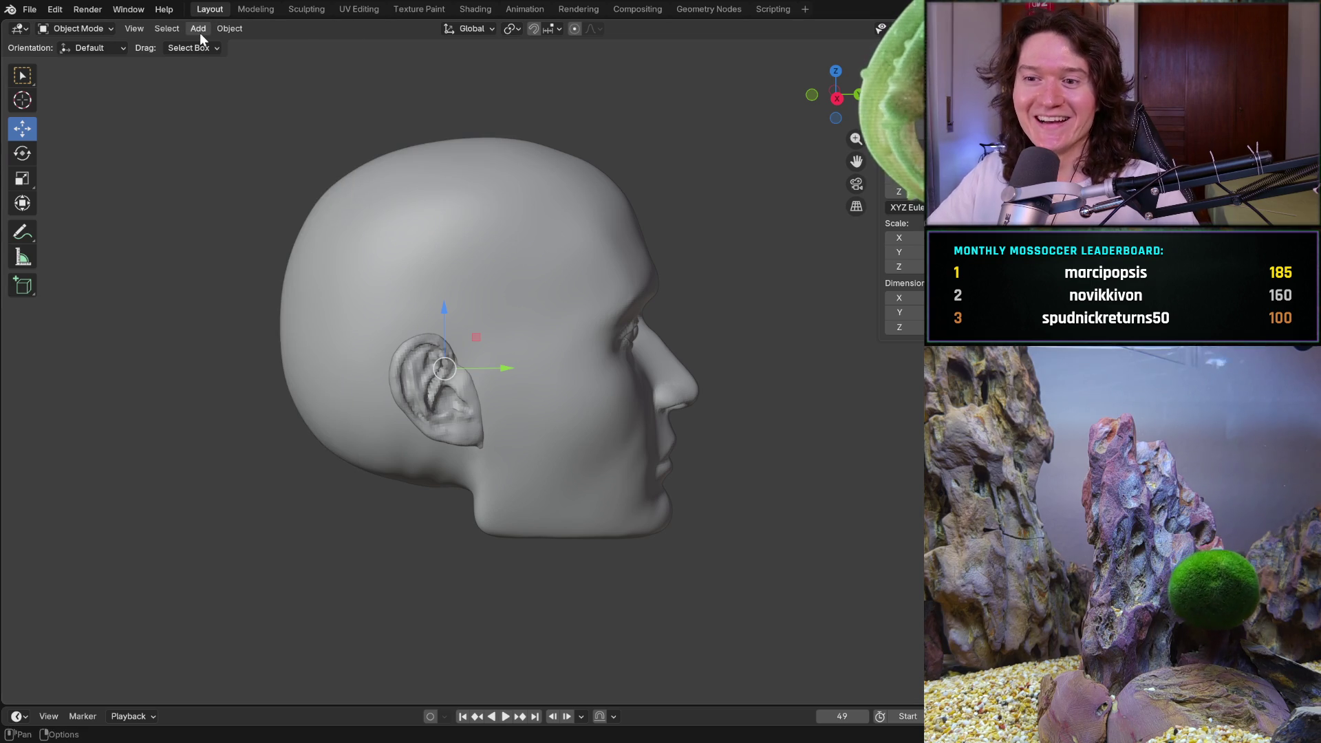
pyautogui.click(200, 32)
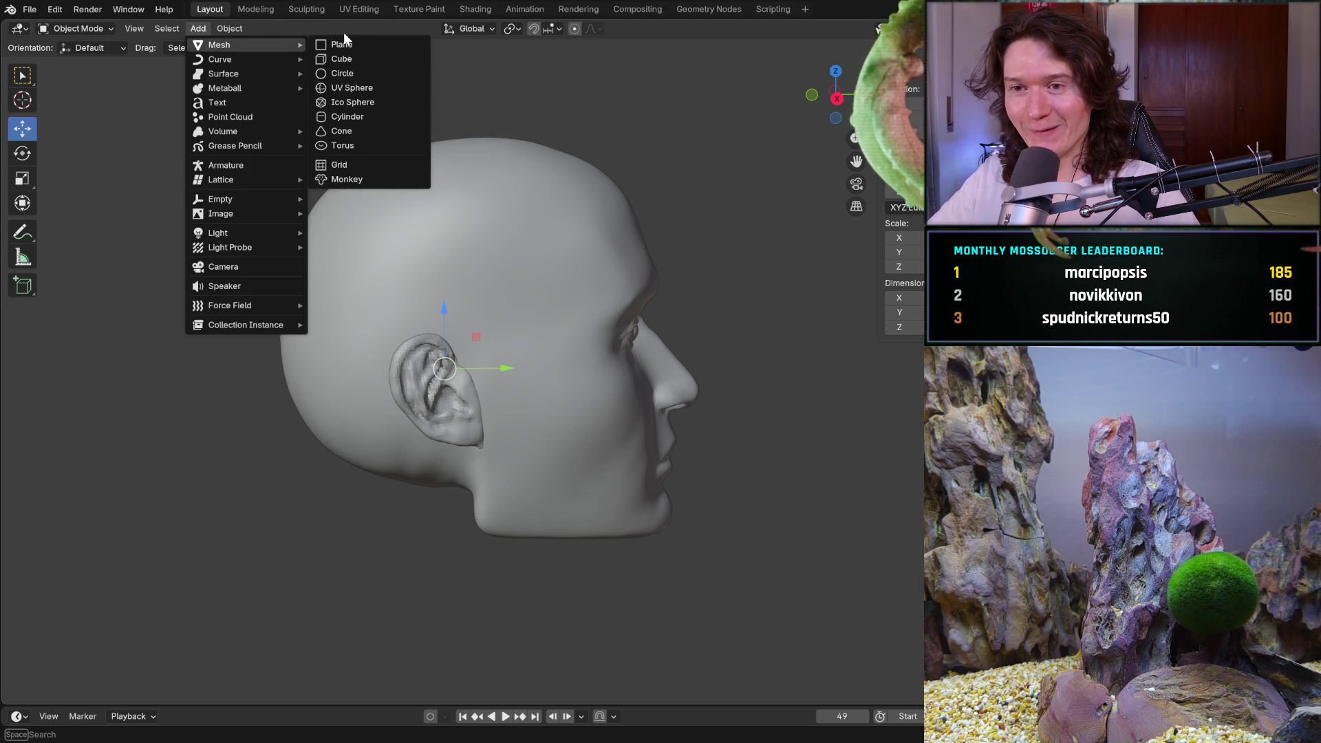
pyautogui.click(366, 86)
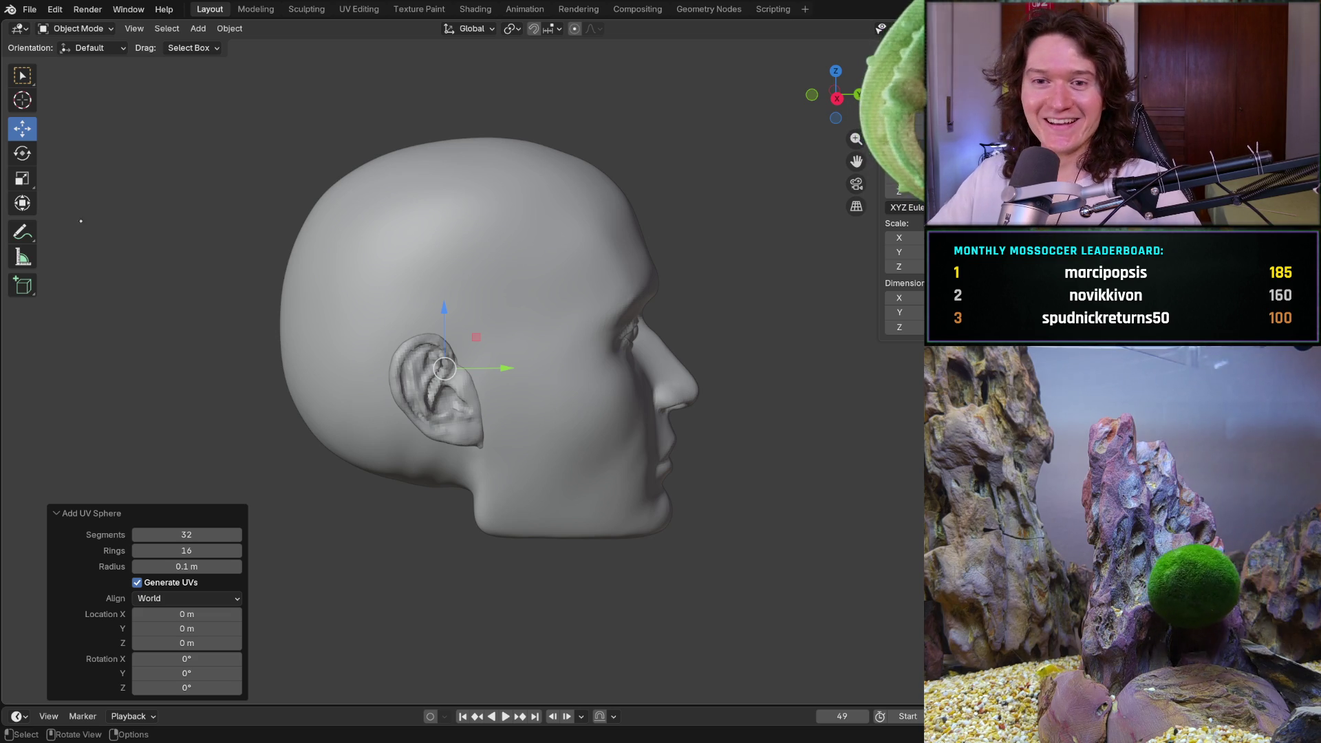
# Scale the sphere to about 2.074 so it engulfs the head, viewed from the front
pyautogui.press('s')
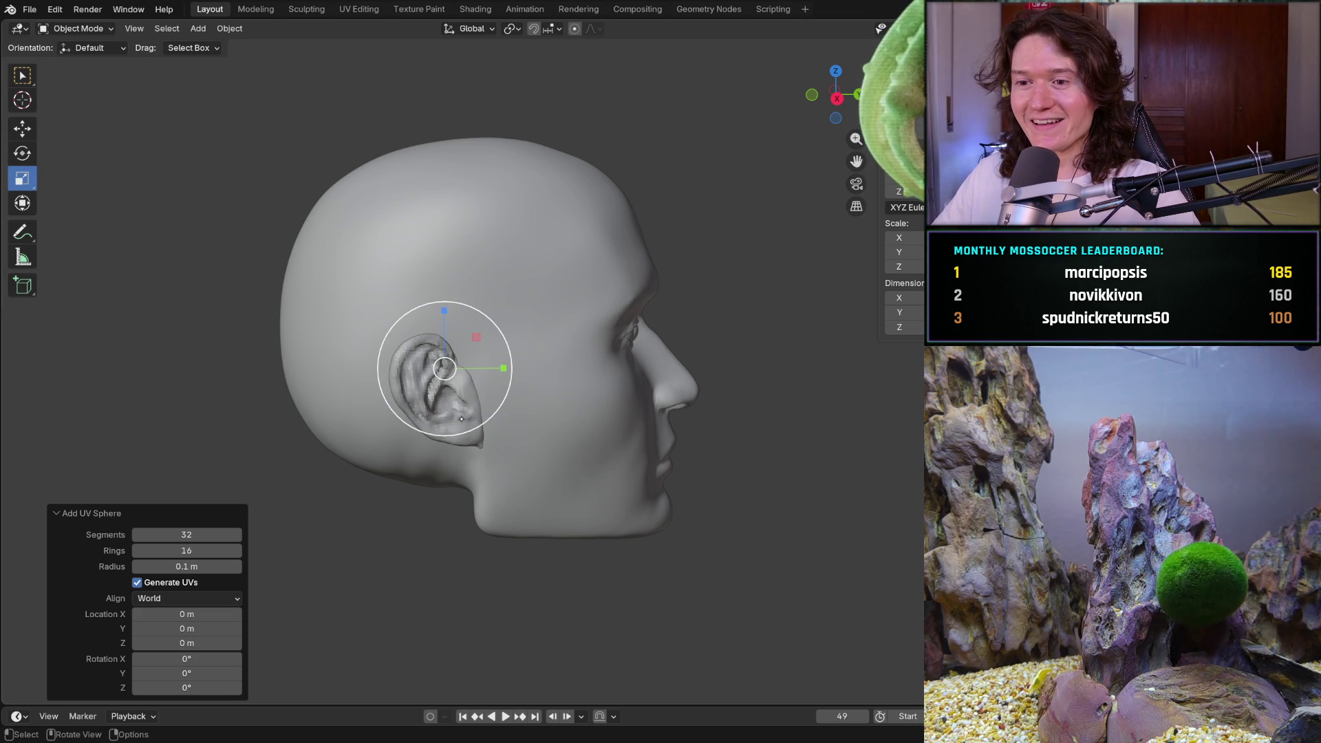
pyautogui.press('s')
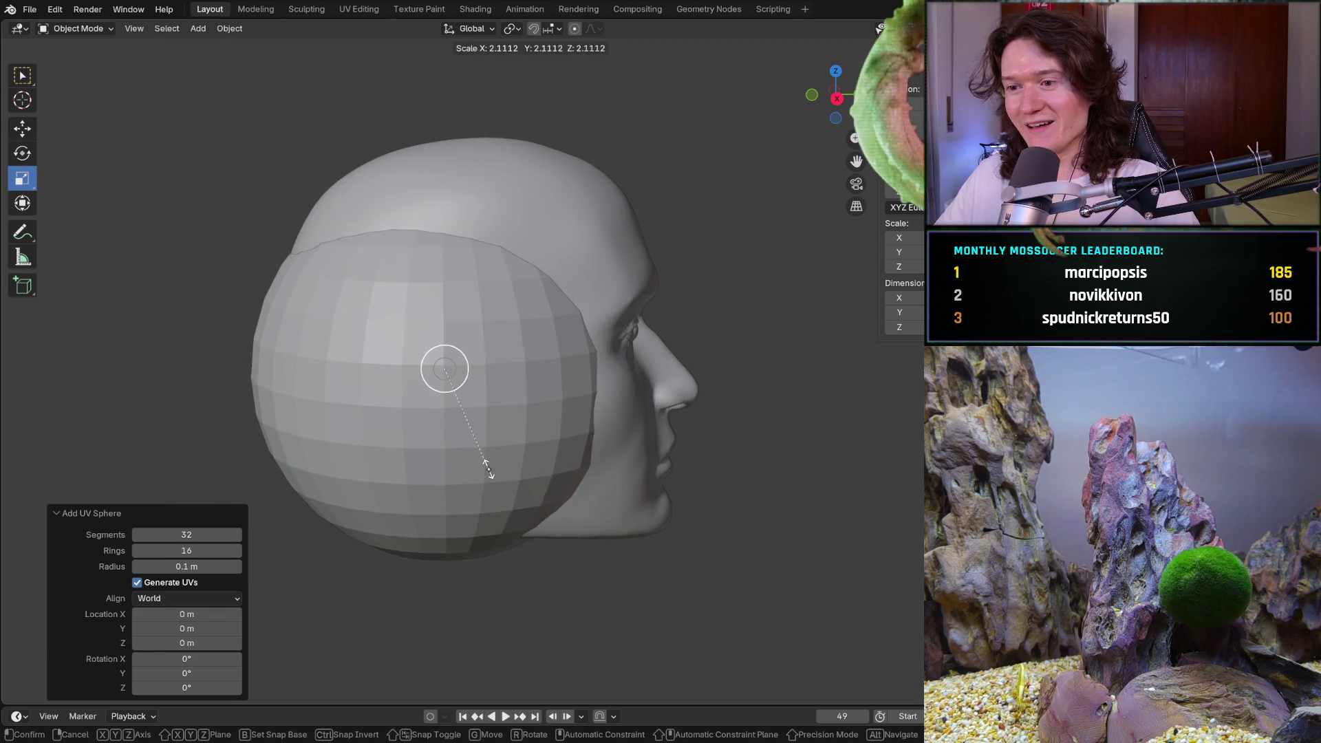
pyautogui.click(485, 433)
pyautogui.moveTo(485, 433); pyautogui.dragTo(620, 413, button='middle')
pyautogui.press('KP_1')
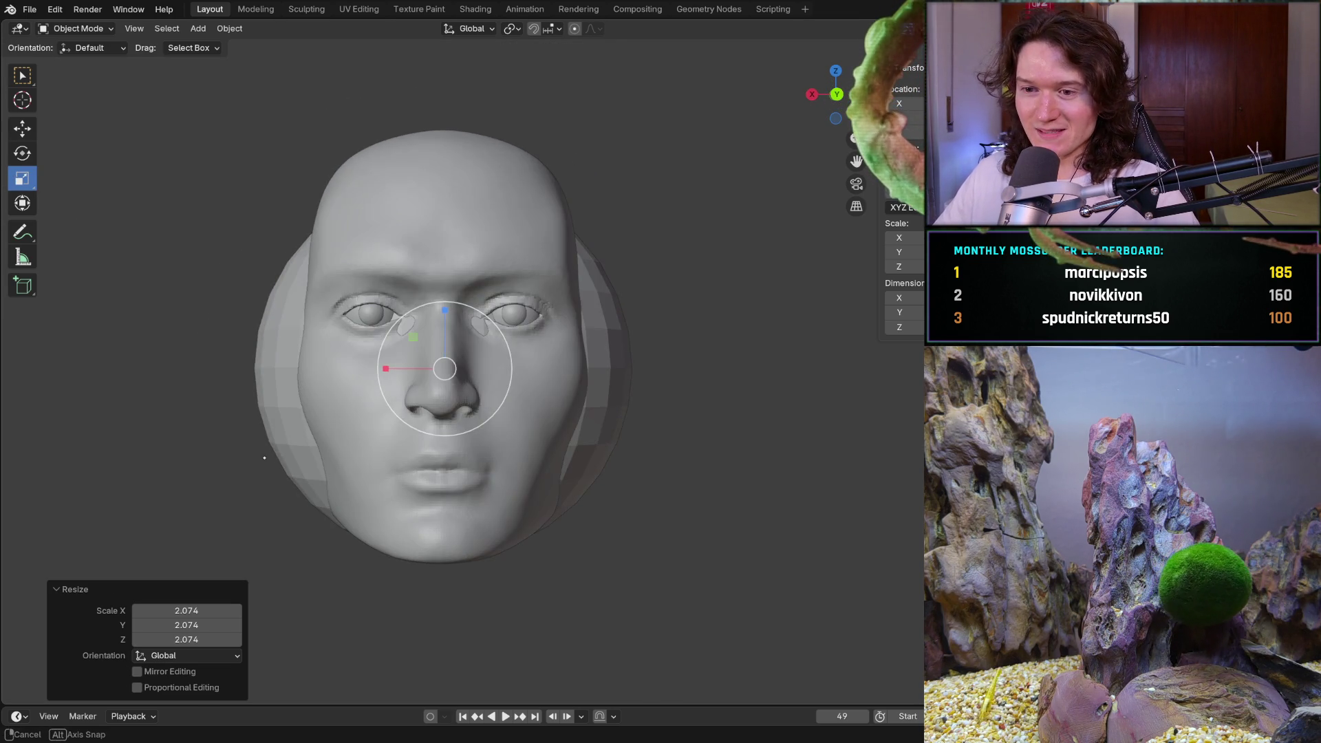